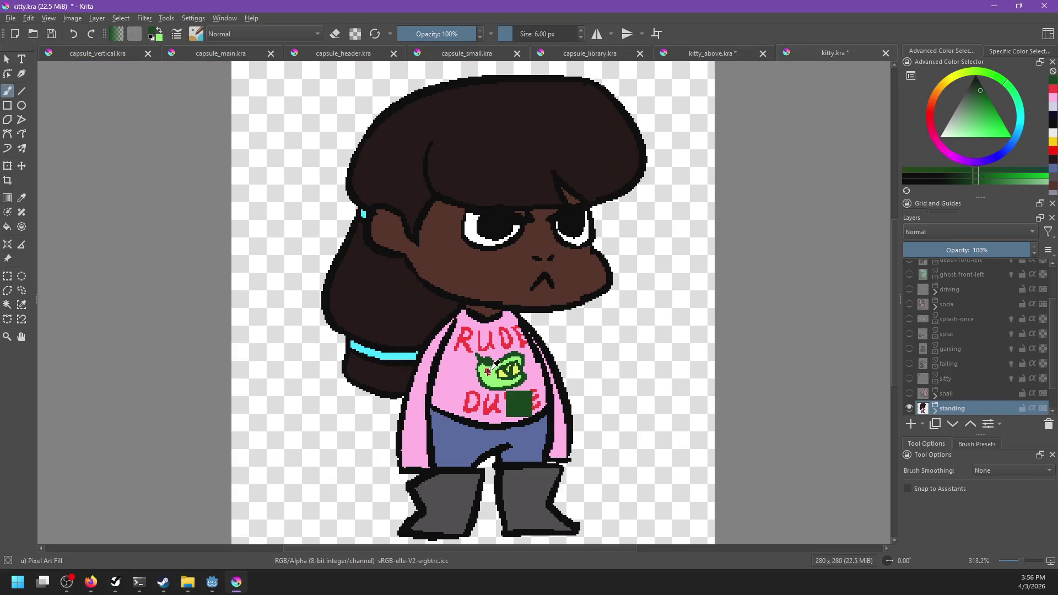
Step: Paint a red dot in the croc's eye and fill the croc's body light green
{"action": "left_click", "coordinate": [488, 372], "text": "ctrl"}
{"action": "left_click", "coordinate": [711, 55]}
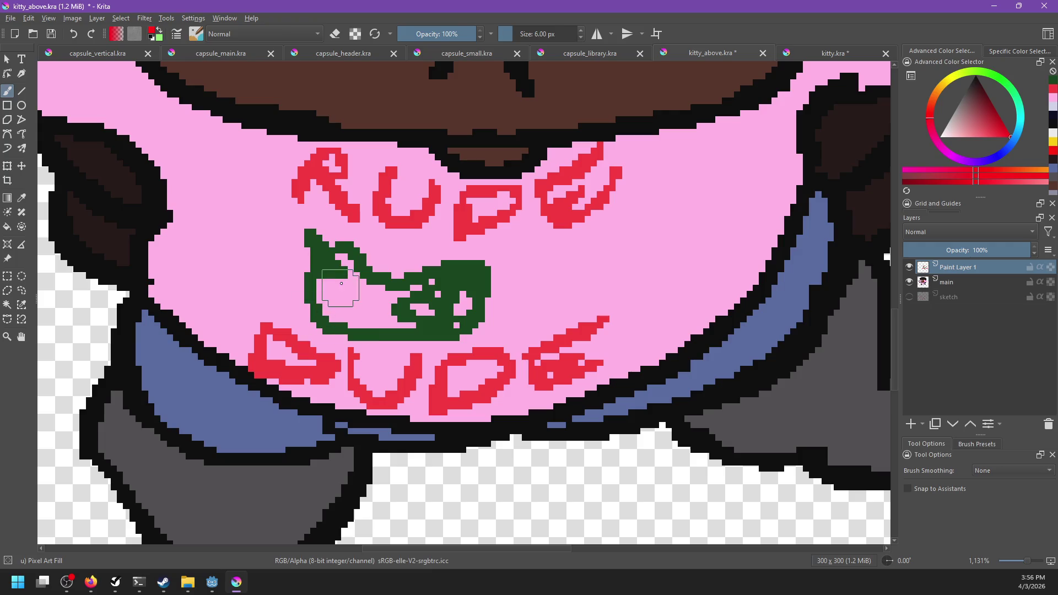
{"action": "left_click", "coordinate": [347, 292]}
{"action": "key", "text": "f"}
{"action": "key", "text": "x"}
{"action": "left_click", "coordinate": [357, 305]}
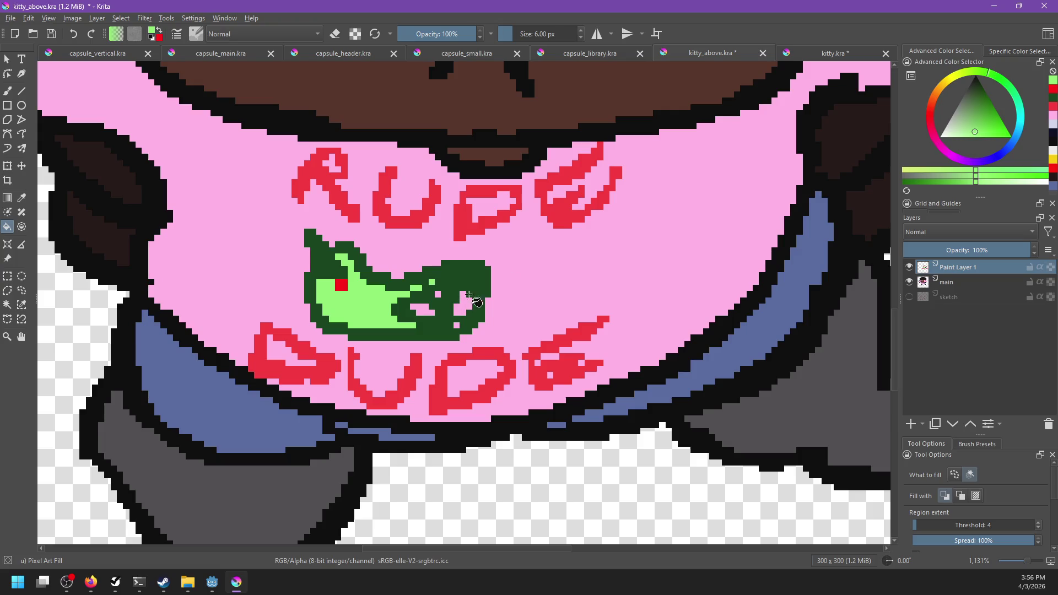
Step: Fill the croc's pink spot patches with yellow-green
{"action": "left_click", "coordinate": [819, 54]}
{"action": "key", "text": "b"}
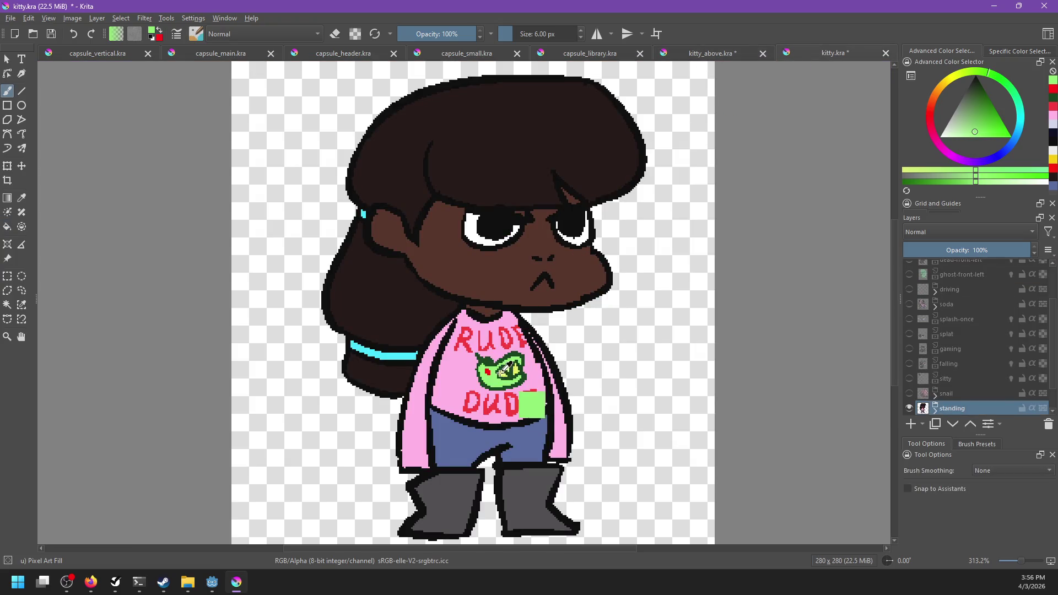
{"action": "left_click", "coordinate": [503, 374], "text": "ctrl"}
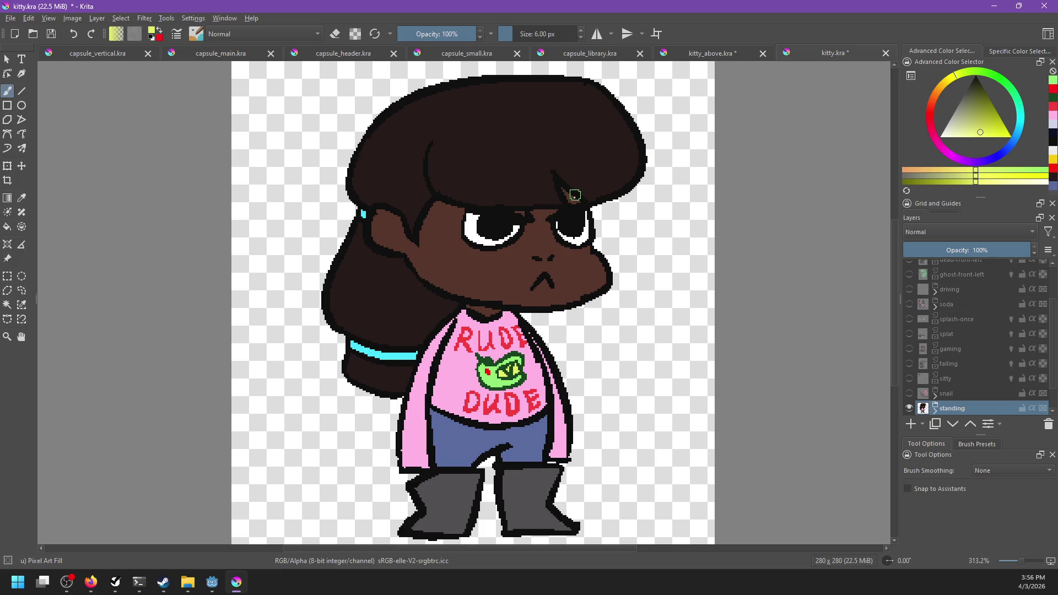
{"action": "left_click", "coordinate": [716, 54]}
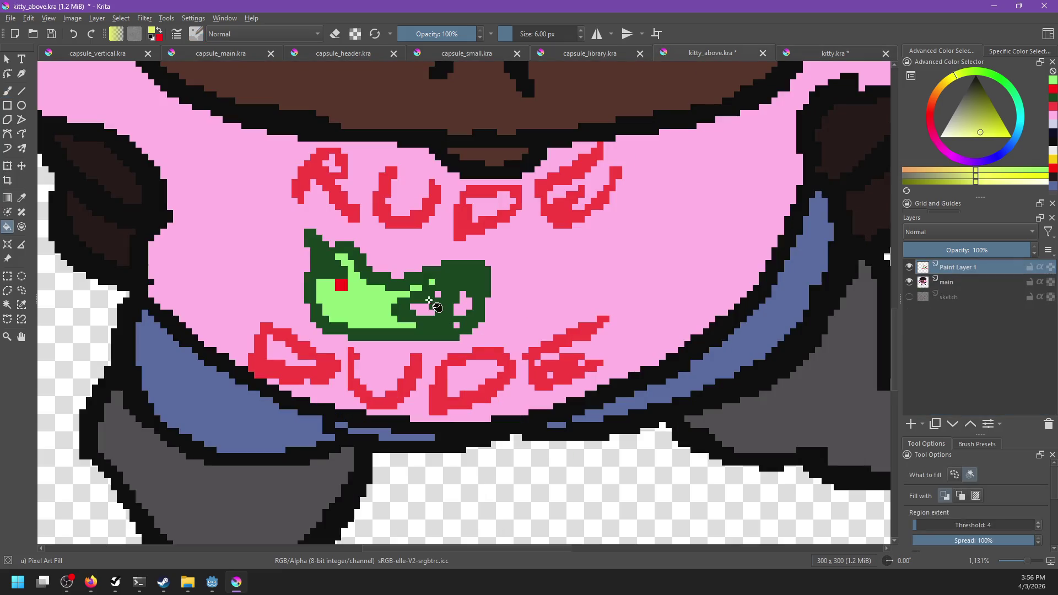
{"action": "left_click", "coordinate": [430, 303]}
{"action": "left_click", "coordinate": [461, 318]}
{"action": "key", "text": "ctrl+z"}
{"action": "left_click", "coordinate": [460, 309]}
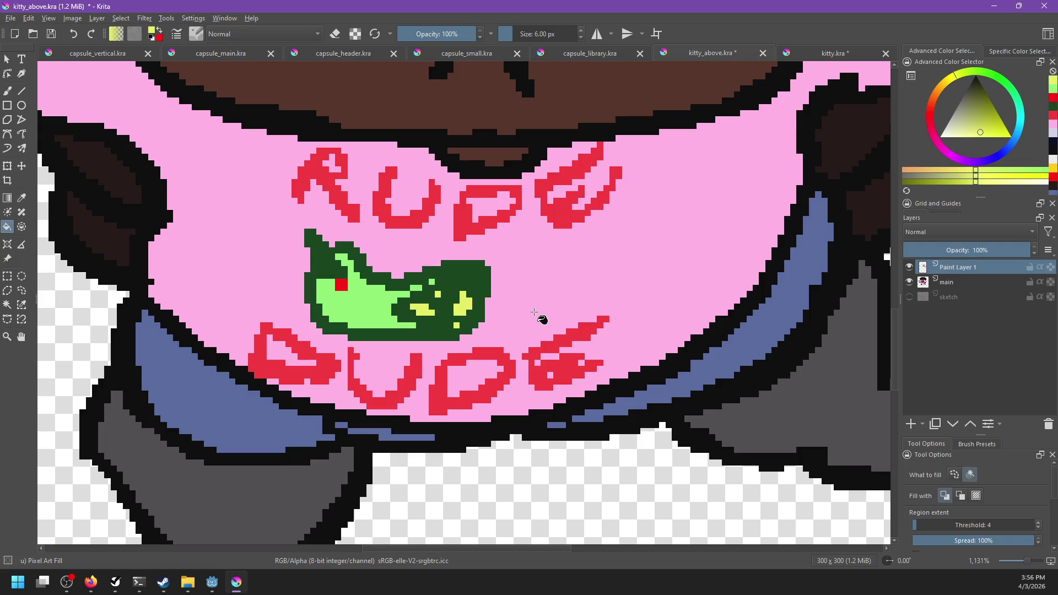
{"action": "scroll", "coordinate": [543, 317], "scroll_direction": "down", "scroll_amount": 6}
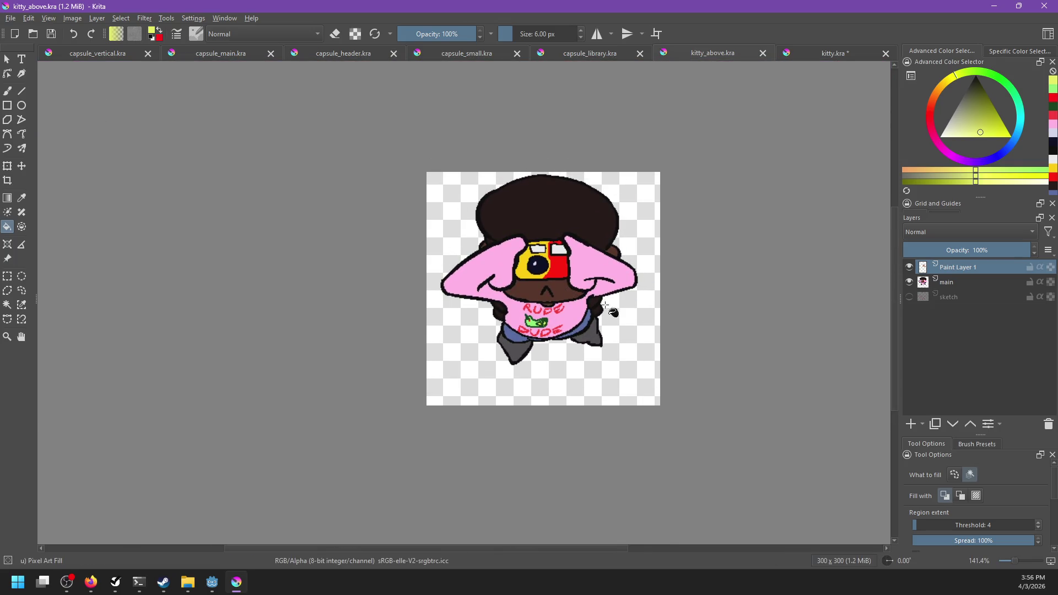
Step: Group the kitty's layers into Group 2 and shift the artwork slightly down
{"action": "left_click", "coordinate": [948, 296], "text": "shift"}
{"action": "key", "text": "ctrl+g"}
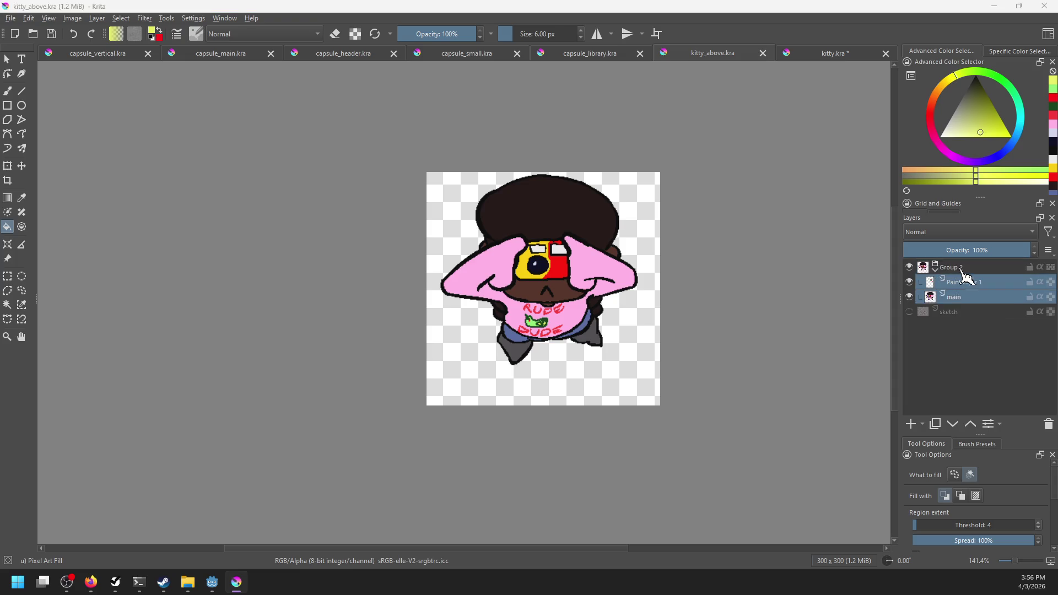
{"action": "key", "text": "t"}
{"action": "left_click_drag", "start_coordinate": [575, 296], "coordinate": [575, 317]}
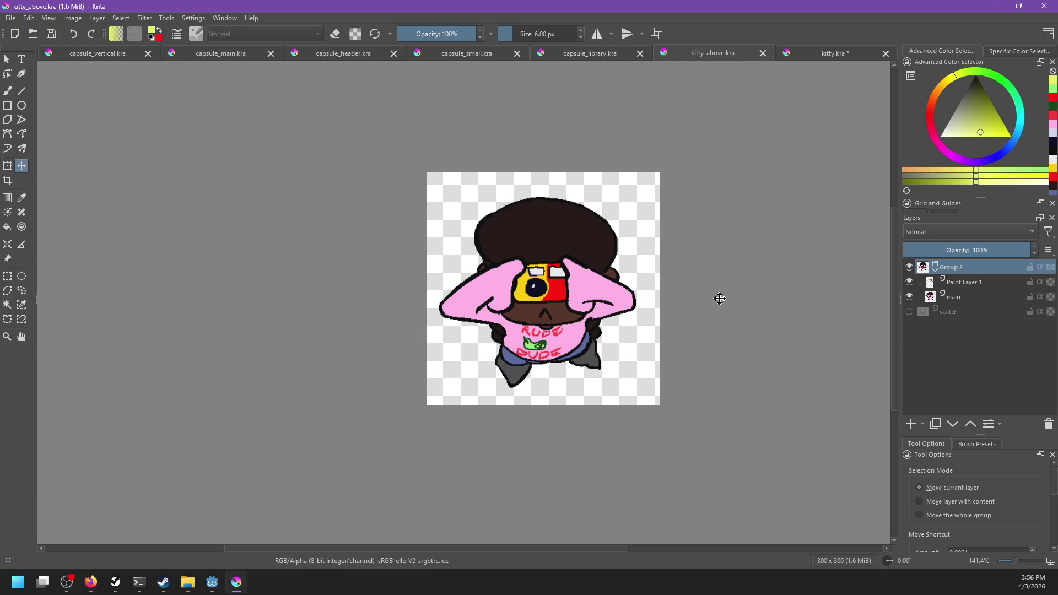
{"action": "left_click_drag", "start_coordinate": [558, 313], "coordinate": [559, 309]}
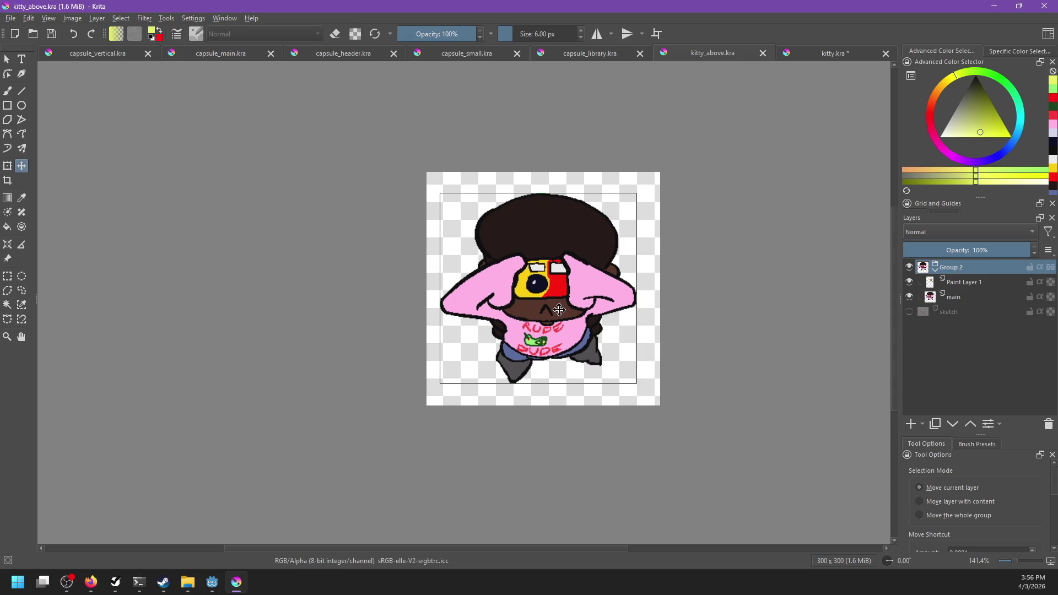
Step: Add a new Paint Layer 3 and place it below main
{"action": "left_click", "coordinate": [974, 286]}
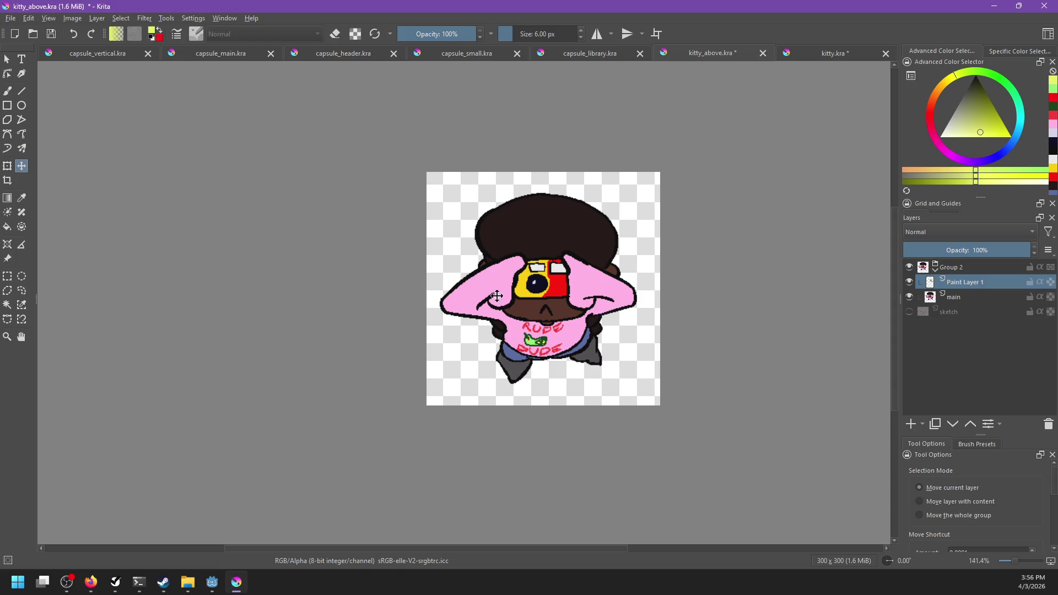
{"action": "key", "text": "b"}
{"action": "left_click", "coordinate": [911, 424]}
{"action": "left_click_drag", "start_coordinate": [973, 286], "coordinate": [970, 331]}
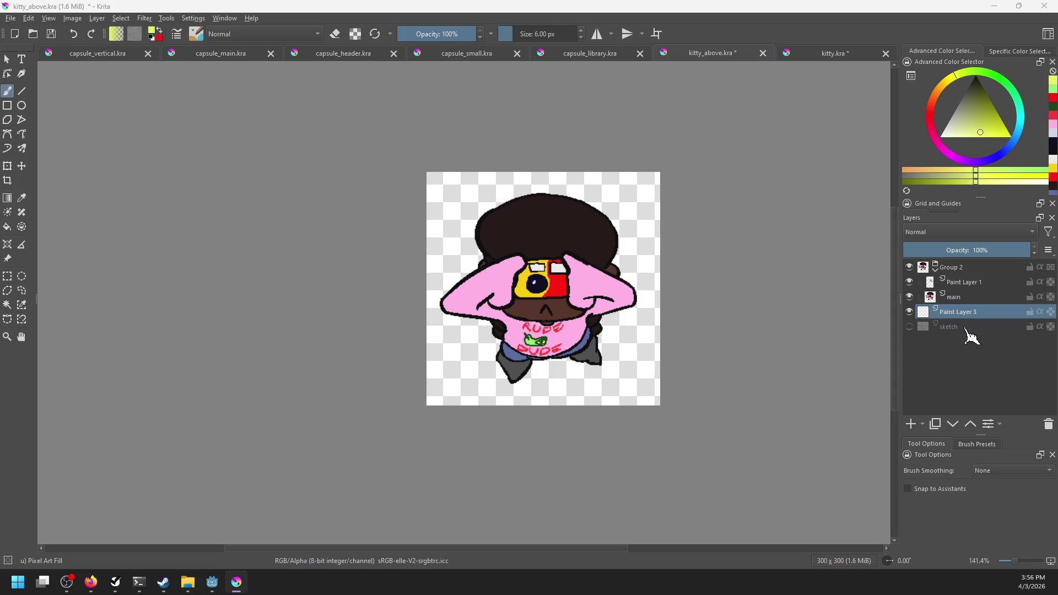
Step: Set up the Airbrush Soft brush at 96 px in dark navy
{"action": "right_click", "coordinate": [493, 381]}
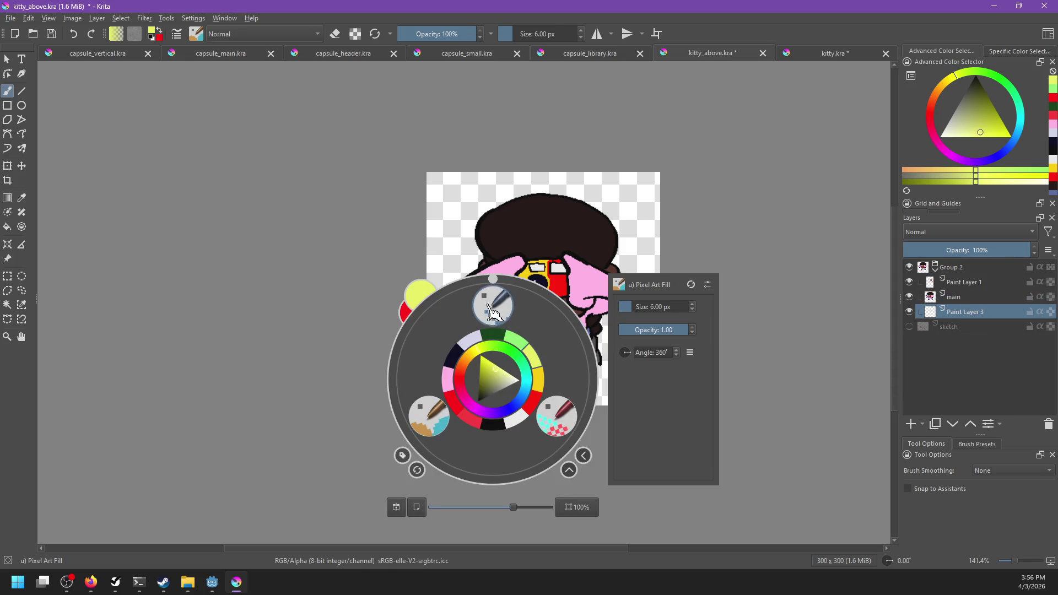
{"action": "left_click", "coordinate": [398, 504]}
{"action": "left_click", "coordinate": [398, 505]}
{"action": "left_click", "coordinate": [403, 455]}
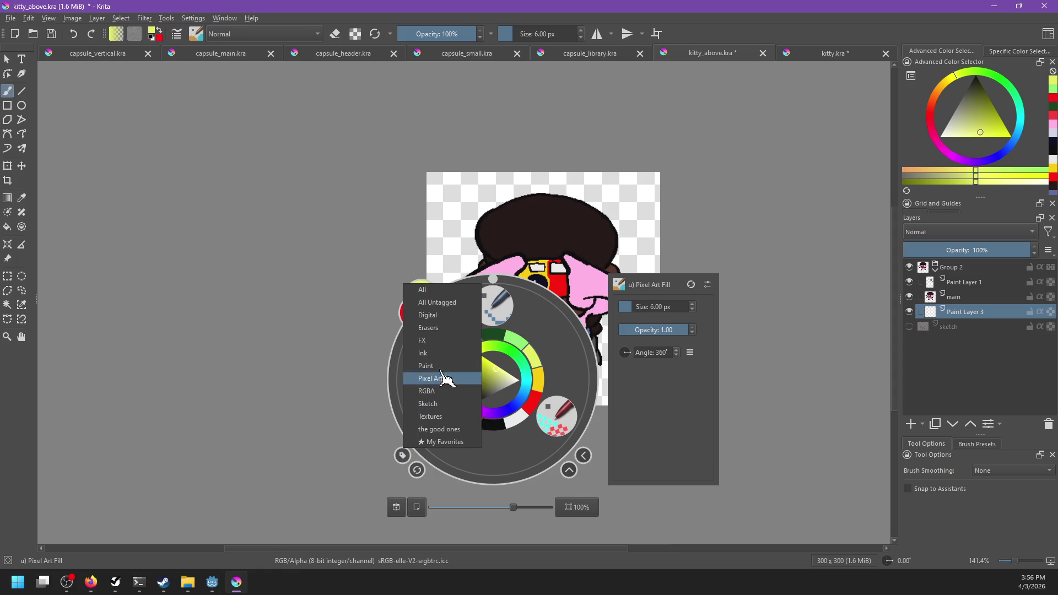
{"action": "left_click", "coordinate": [441, 325]}
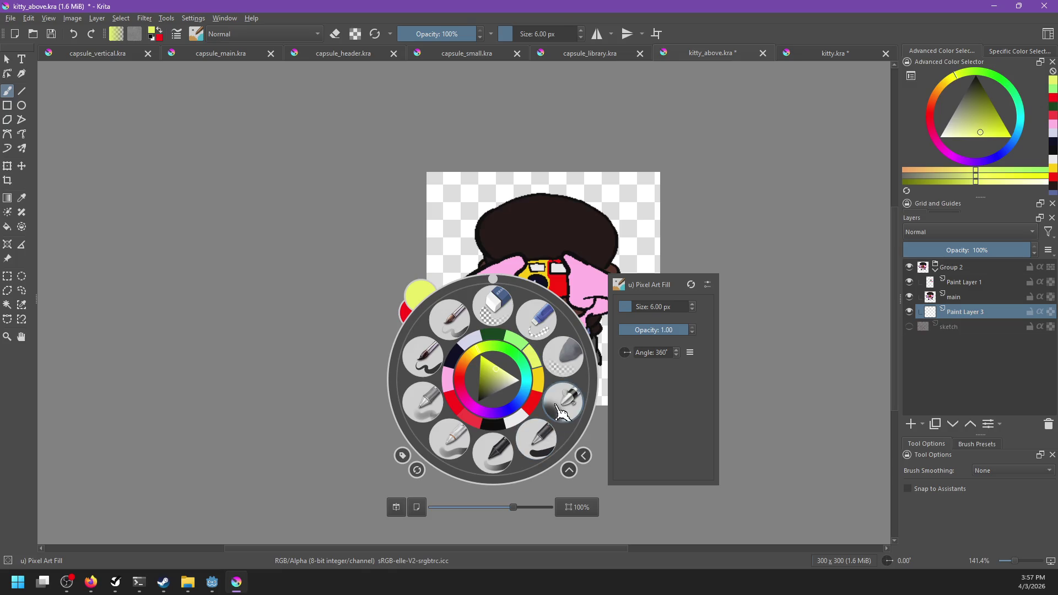
{"action": "left_click", "coordinate": [527, 322]}
{"action": "left_click_drag", "start_coordinate": [523, 318], "coordinate": [452, 318], "text": "shift"}
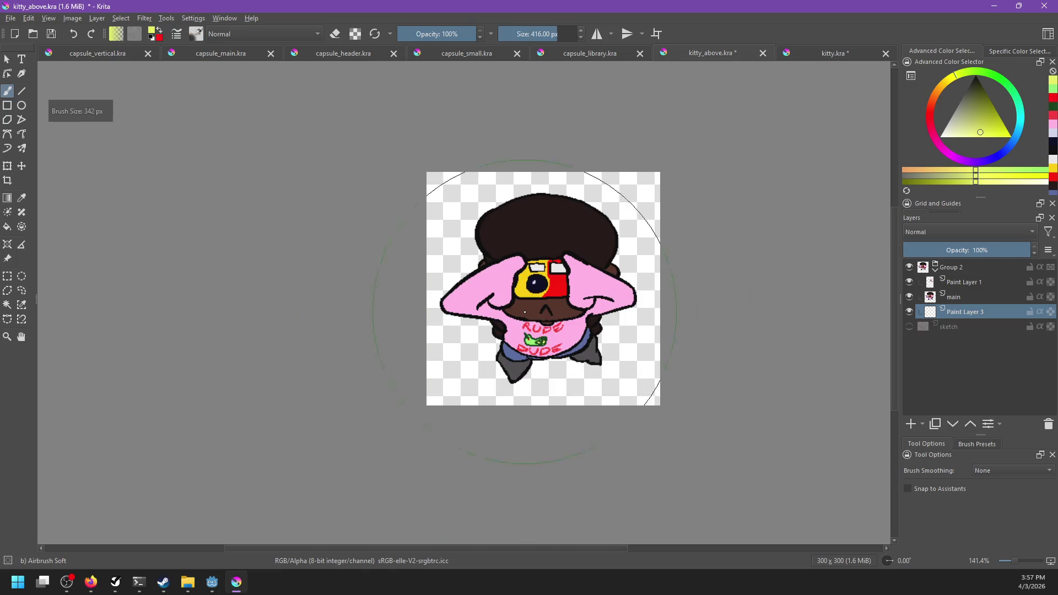
{"action": "left_click", "coordinate": [980, 83]}
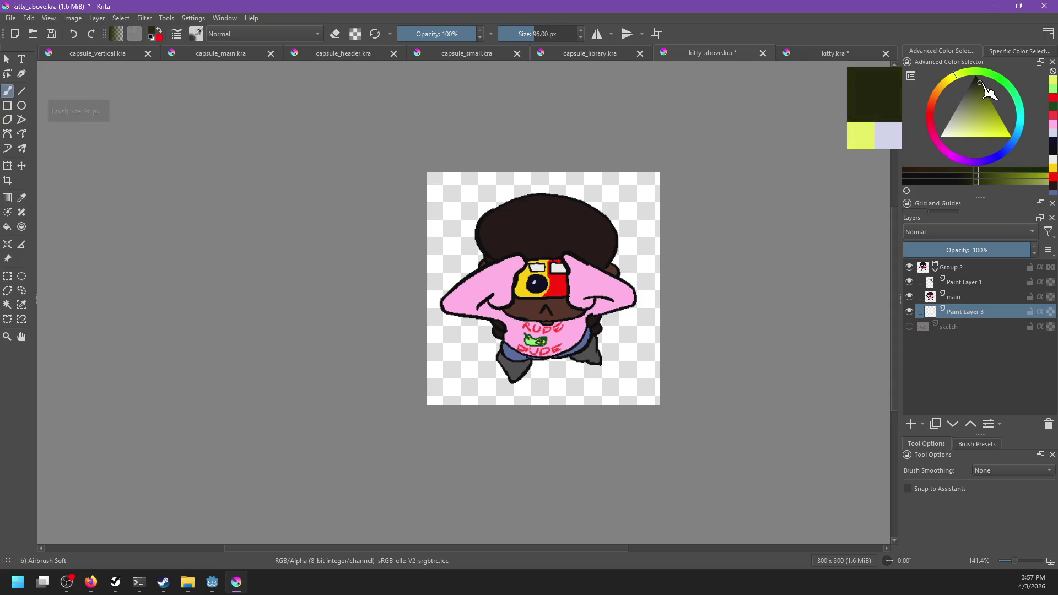
{"action": "left_click", "coordinate": [996, 161]}
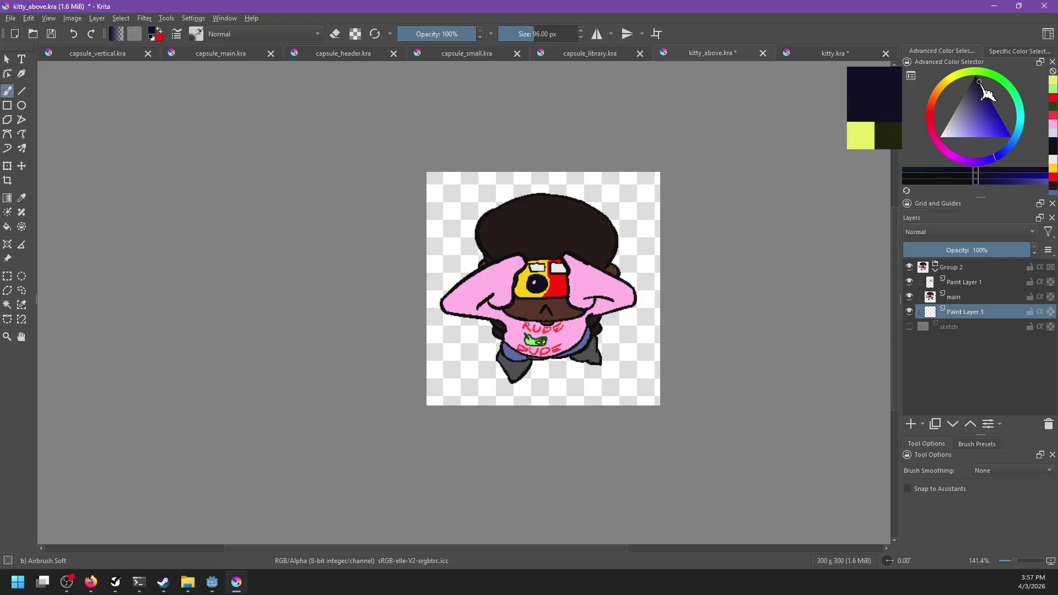
Step: Airbrush a soft shadow beneath the kitty, save, and export kitty_above.png
{"action": "mouse_move", "coordinate": [508, 339]}
{"action": "left_mouse_down"}
{"action": "mouse_move", "coordinate": [513, 364]}
{"action": "mouse_move", "coordinate": [606, 336]}
{"action": "mouse_move", "coordinate": [540, 358]}
{"action": "mouse_move", "coordinate": [554, 369]}
{"action": "mouse_move", "coordinate": [551, 344]}
{"action": "mouse_move", "coordinate": [618, 358]}
{"action": "mouse_move", "coordinate": [539, 382]}
{"action": "mouse_move", "coordinate": [527, 315]}
{"action": "left_mouse_up"}
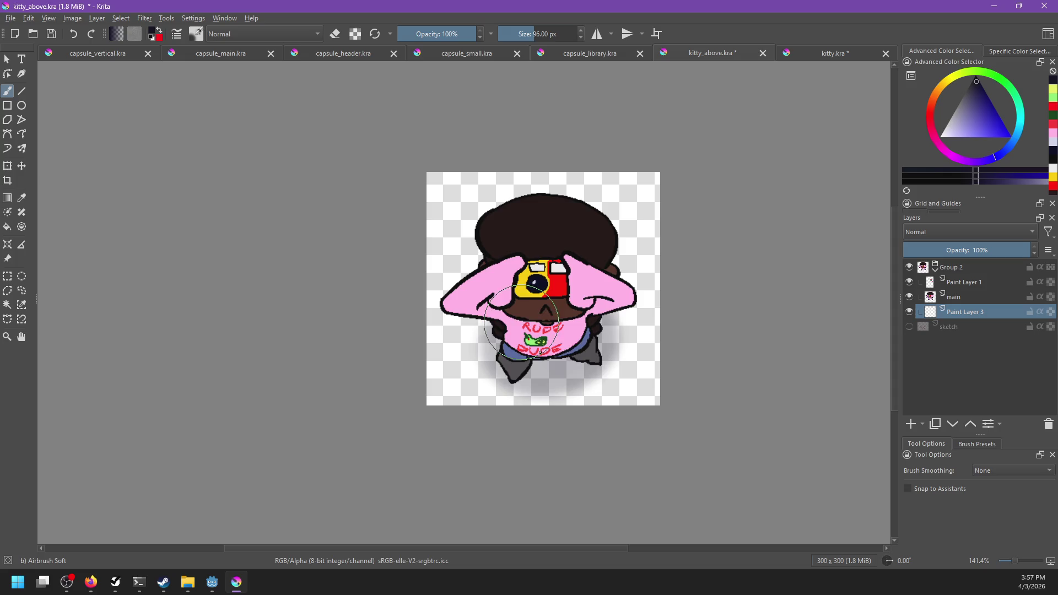
{"action": "key", "text": "ctrl+s"}
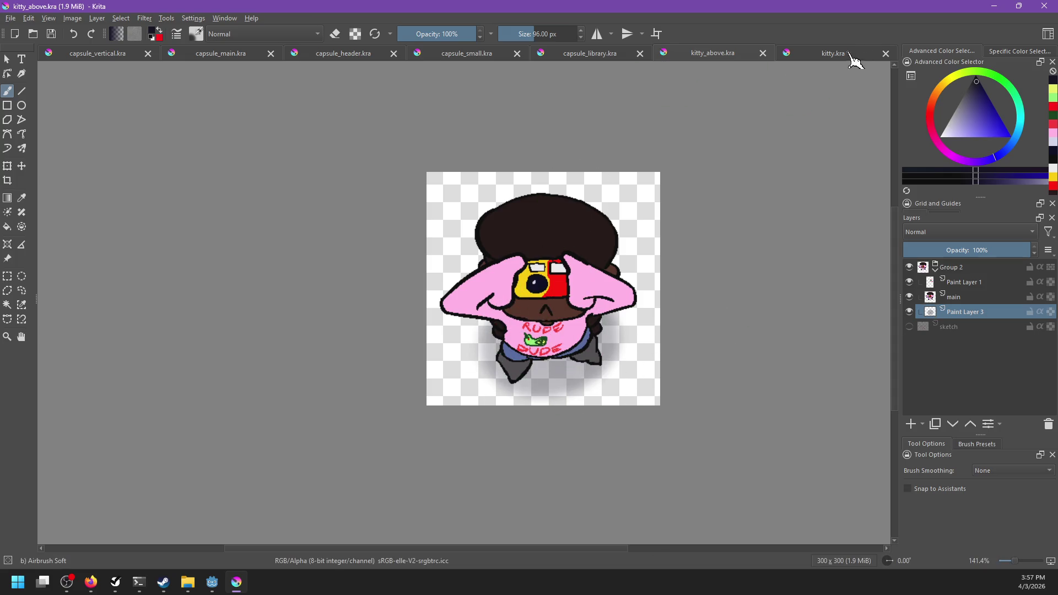
{"action": "left_click", "coordinate": [843, 58]}
{"action": "left_click", "coordinate": [746, 54]}
{"action": "key", "text": "ctrl+shift+e"}
{"action": "key", "text": "Return"}
{"action": "key", "text": "Return"}
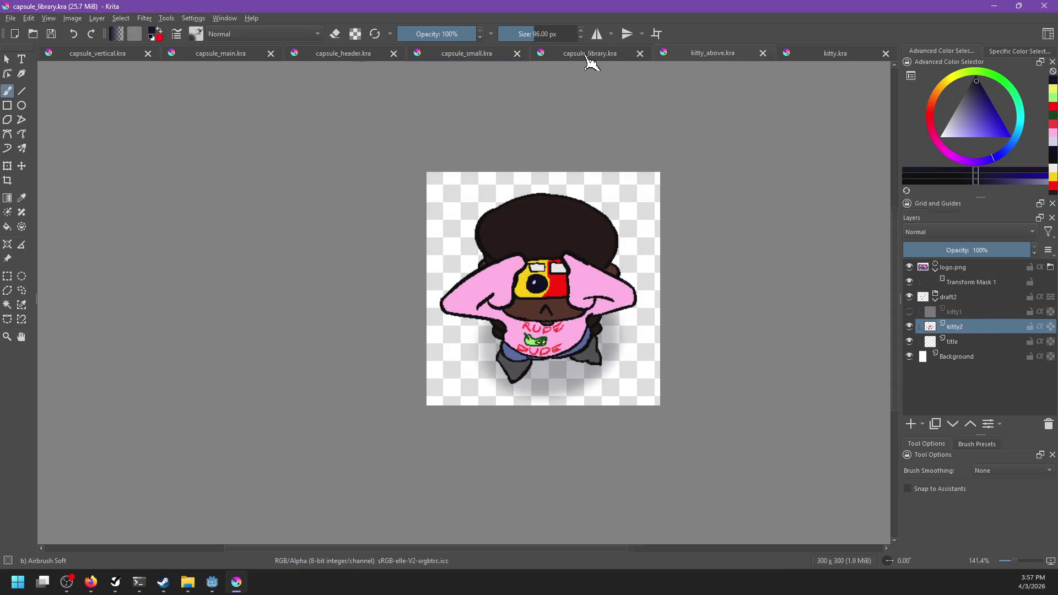
Step: Switch to the capsule_small document and bring up the steam_page folder
{"action": "left_click", "coordinate": [590, 53]}
{"action": "left_click", "coordinate": [496, 53]}
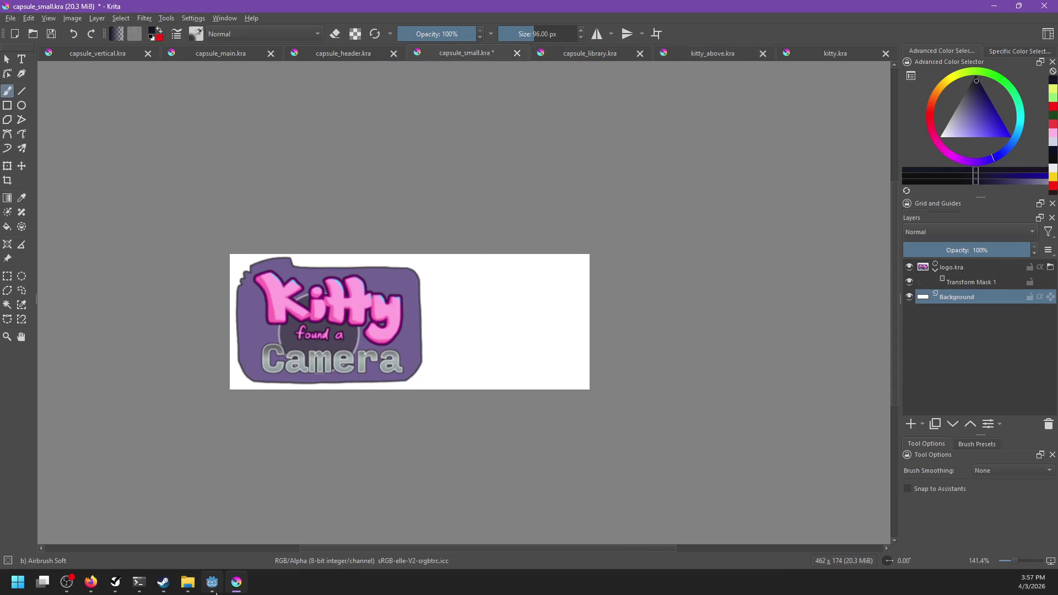
{"action": "left_click", "coordinate": [188, 582]}
Step: Drag kitty_above.png from steam_page into capsule_small as a new file layer below logo
{"action": "scroll", "coordinate": [708, 308], "scroll_direction": "down", "scroll_amount": 3}
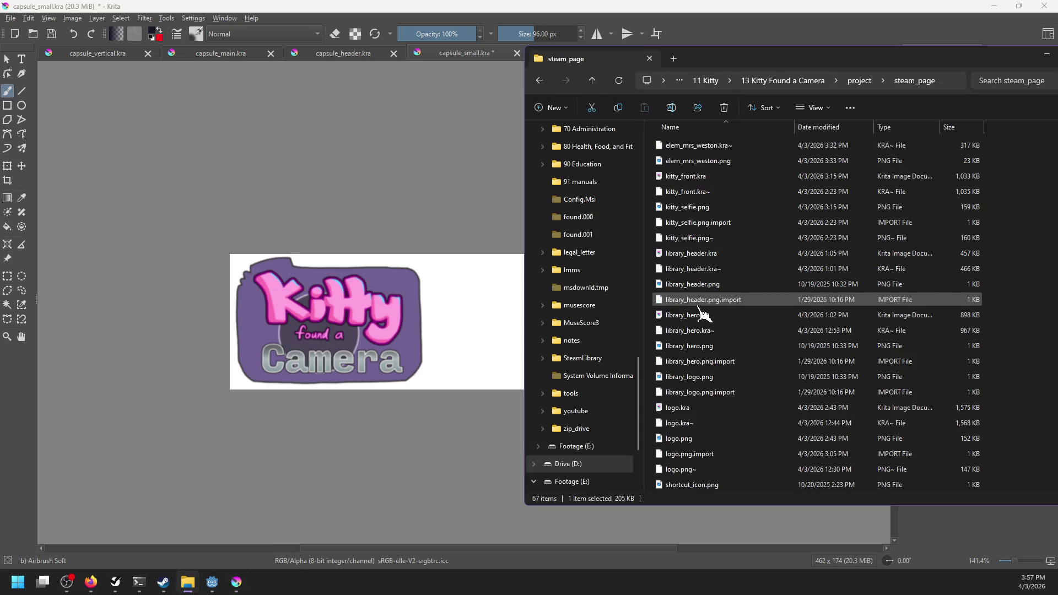
{"action": "scroll", "coordinate": [708, 428], "scroll_direction": "down", "scroll_amount": 3}
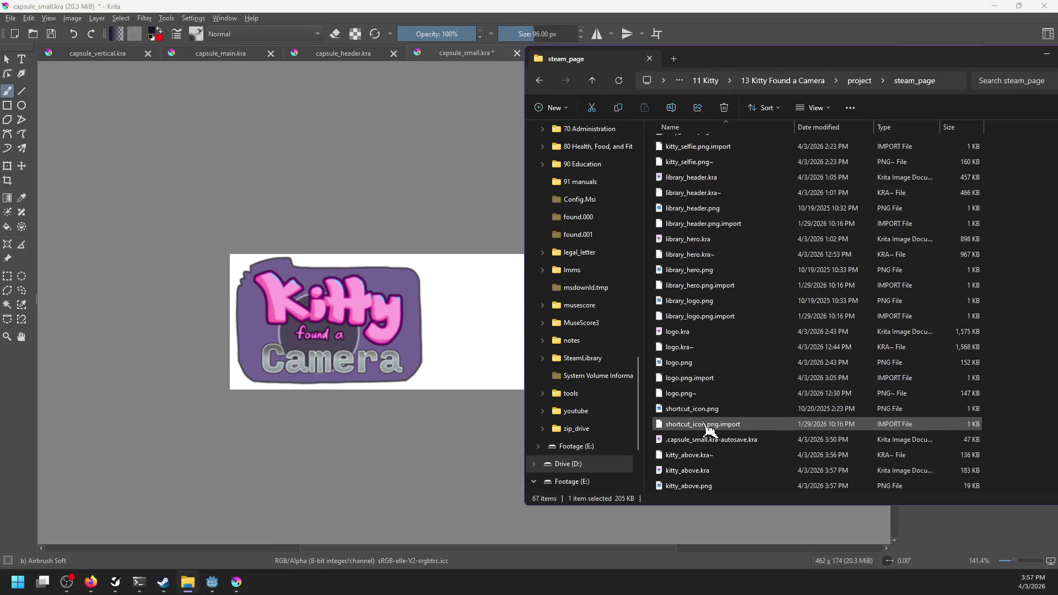
{"action": "scroll", "coordinate": [708, 430], "scroll_direction": "down", "scroll_amount": 2}
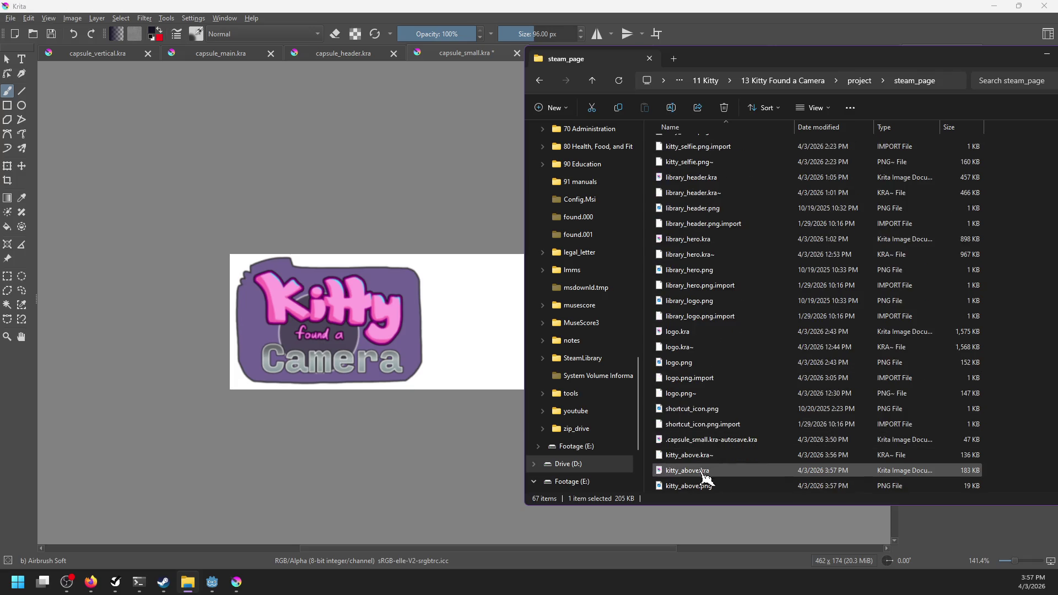
{"action": "left_click", "coordinate": [692, 486]}
{"action": "left_click_drag", "start_coordinate": [692, 486], "coordinate": [485, 330]}
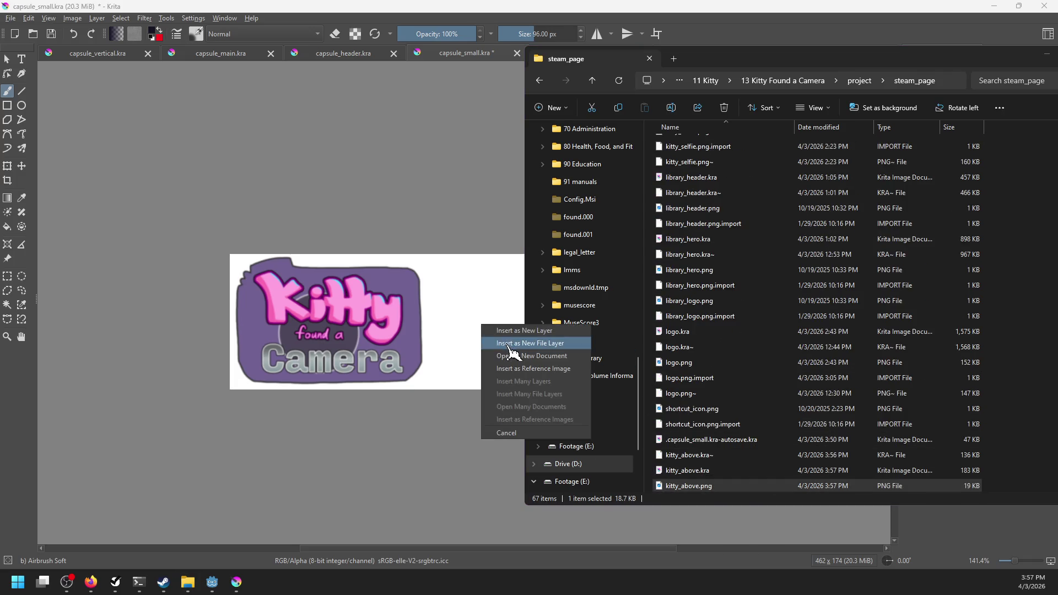
{"action": "left_click", "coordinate": [502, 344]}
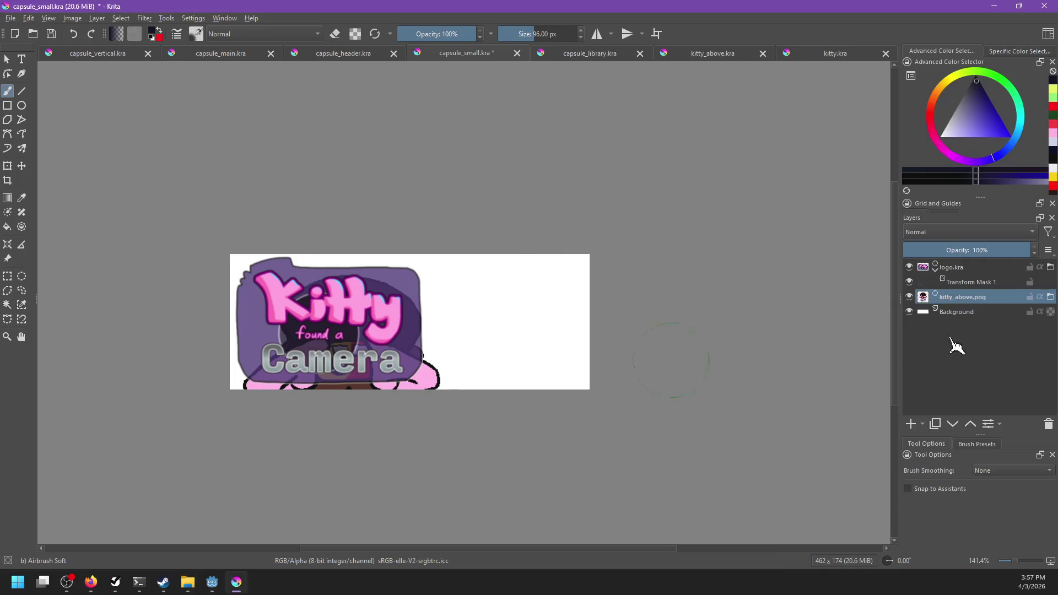
{"action": "right_click", "coordinate": [955, 300]}
Step: Add a transform mask to shrink the kitty to banner height and move it beside the logo
{"action": "mouse_move", "coordinate": [958, 503]}
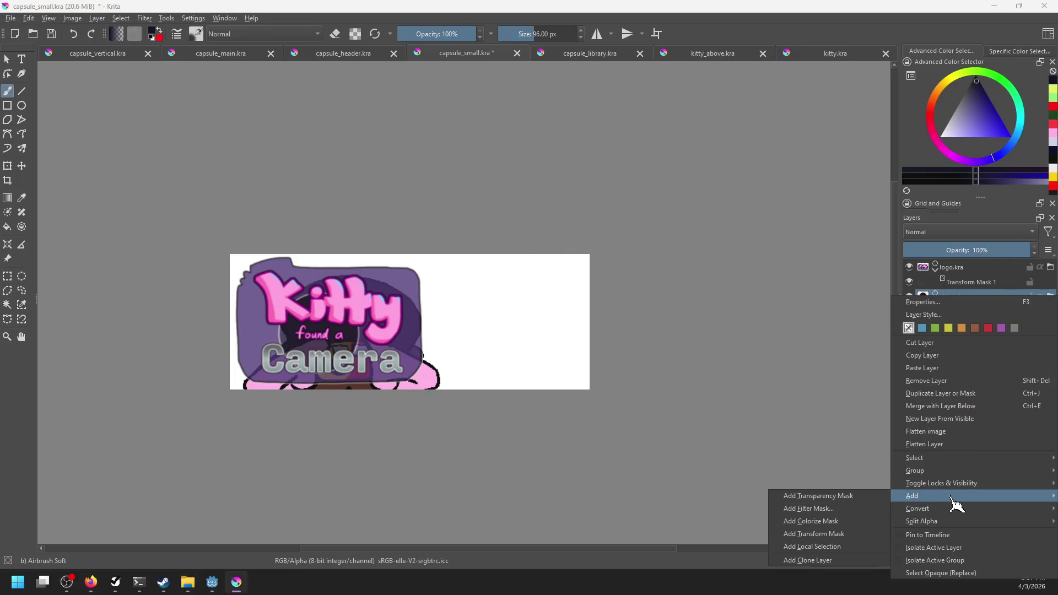
{"action": "left_click", "coordinate": [821, 548]}
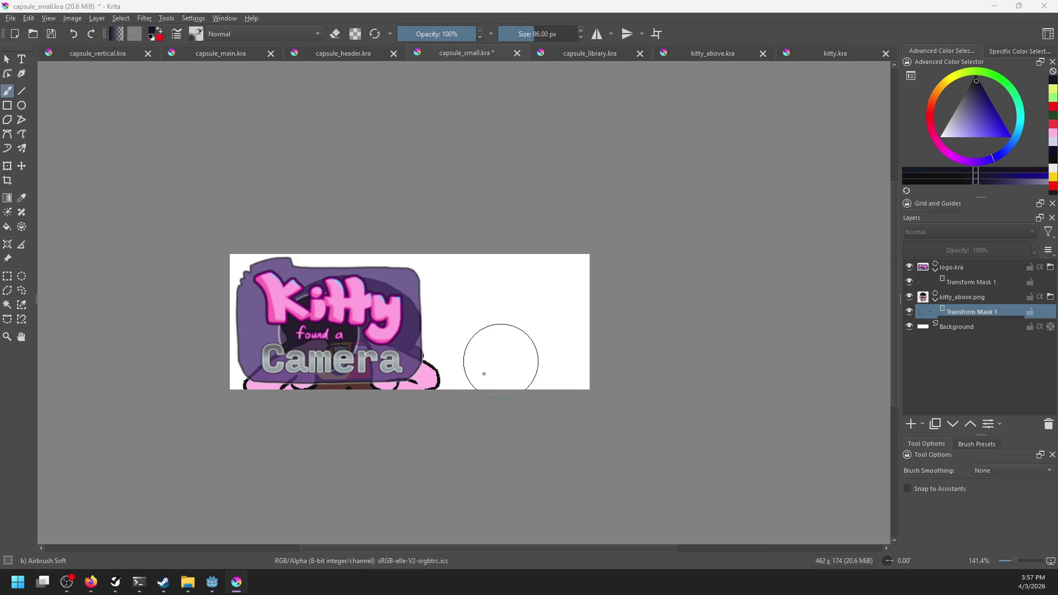
{"action": "key", "text": "ctrl+t"}
{"action": "mouse_move", "coordinate": [245, 486]}
{"action": "left_mouse_down"}
{"action": "mouse_move", "coordinate": [316, 430]}
{"action": "mouse_move", "coordinate": [307, 406]}
{"action": "left_mouse_up"}
{"action": "mouse_move", "coordinate": [394, 351]}
{"action": "left_mouse_down"}
{"action": "mouse_move", "coordinate": [478, 333]}
{"action": "mouse_move", "coordinate": [515, 339]}
{"action": "mouse_move", "coordinate": [527, 315]}
{"action": "left_mouse_up"}
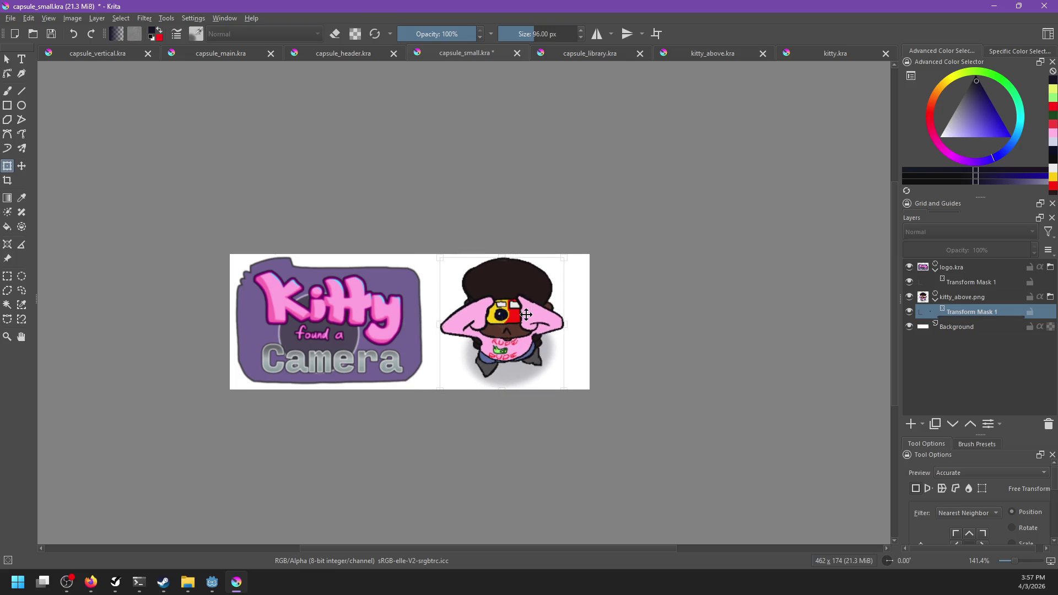
{"action": "key", "text": "Return"}
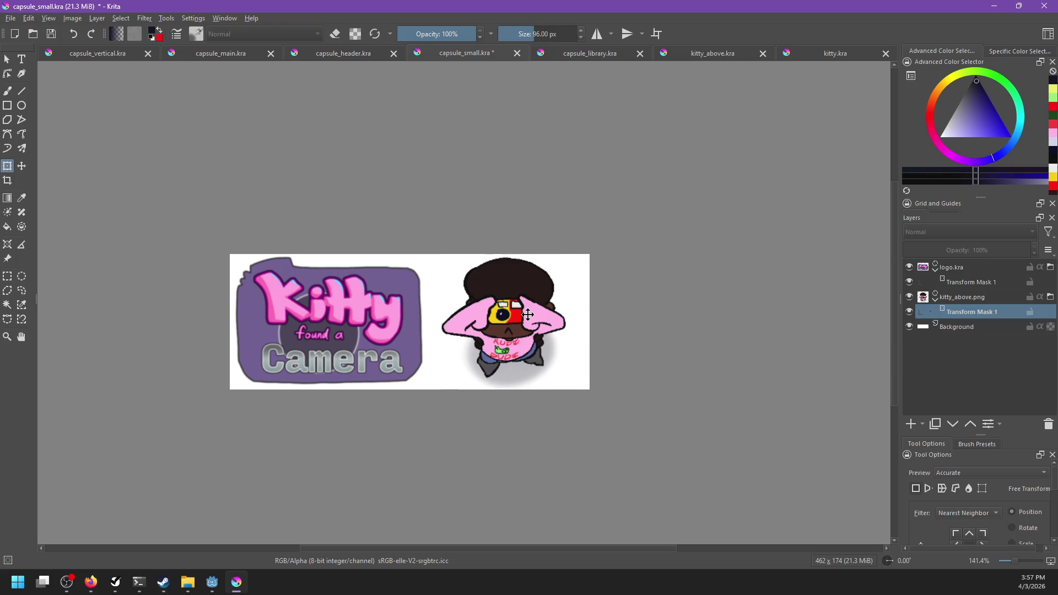
Step: Apply the transform with Nearest Neighbor filtering, select logo.kra, and save capsule_small
{"action": "left_click", "coordinate": [968, 513]}
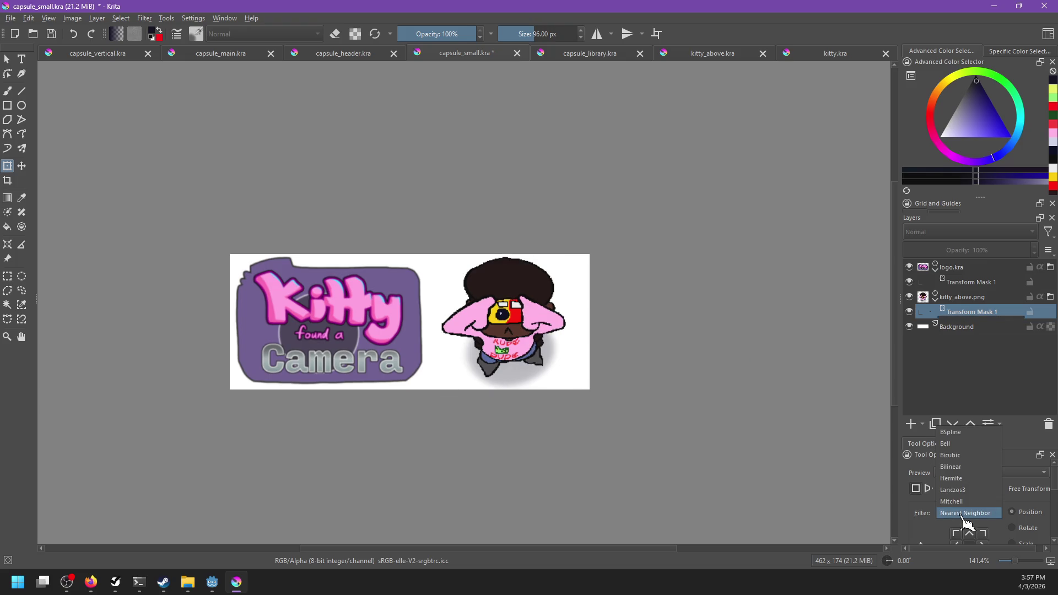
{"action": "left_click", "coordinate": [963, 432]}
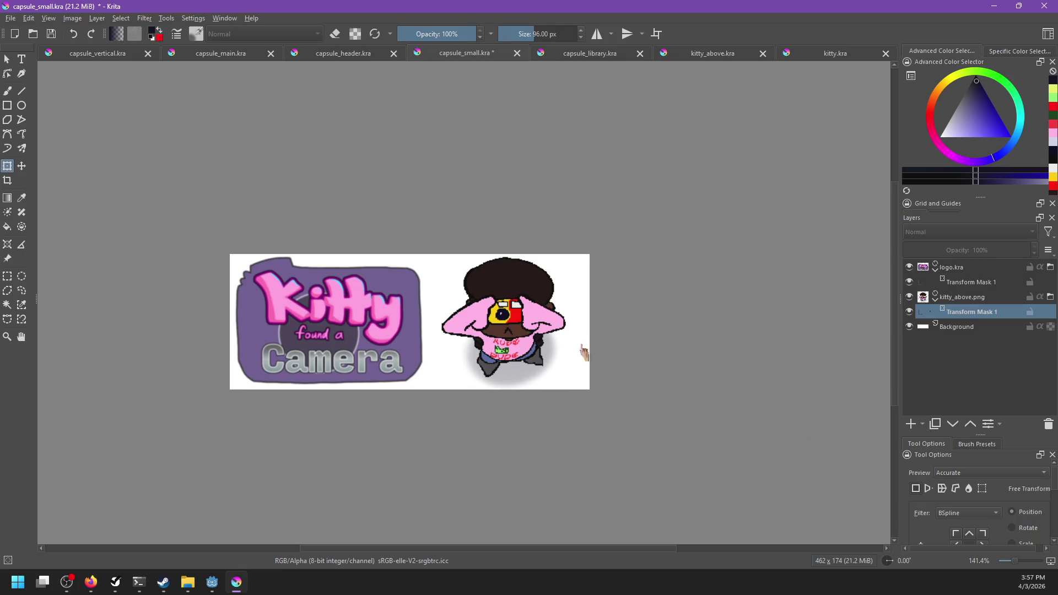
{"action": "left_click", "coordinate": [542, 337]}
{"action": "key", "text": "Return"}
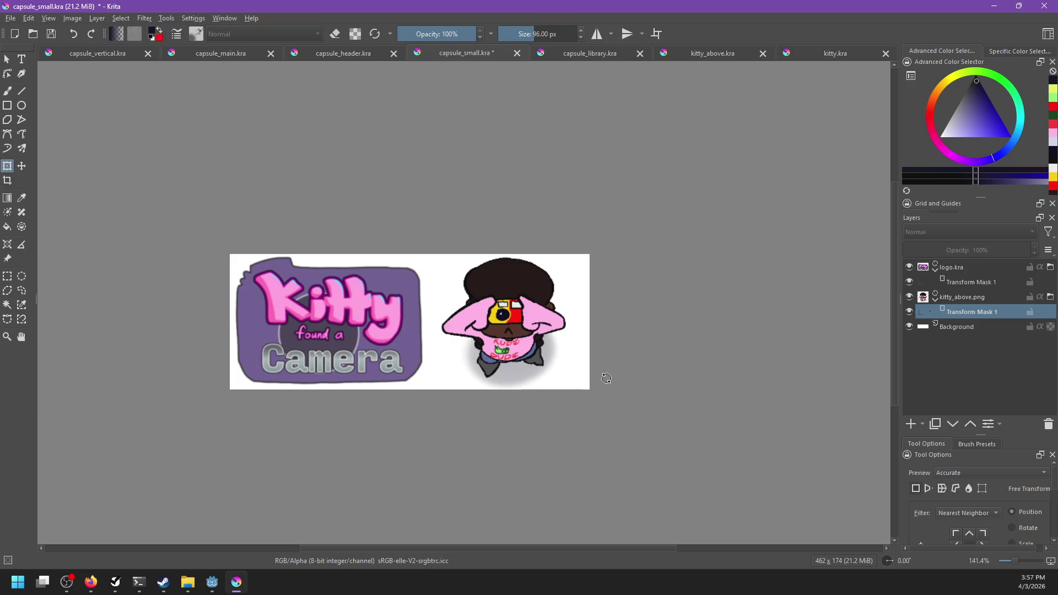
{"action": "left_click", "coordinate": [961, 267]}
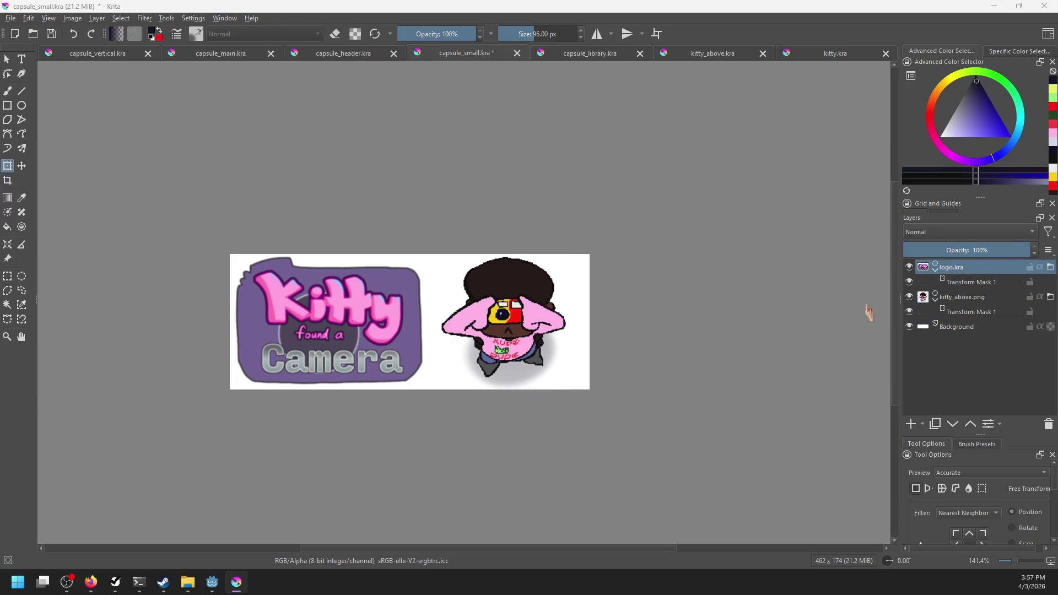
{"action": "key", "text": "b"}
{"action": "key", "text": "ctrl+s"}
{"action": "scroll", "coordinate": [513, 343], "scroll_direction": "up", "scroll_amount": 3}
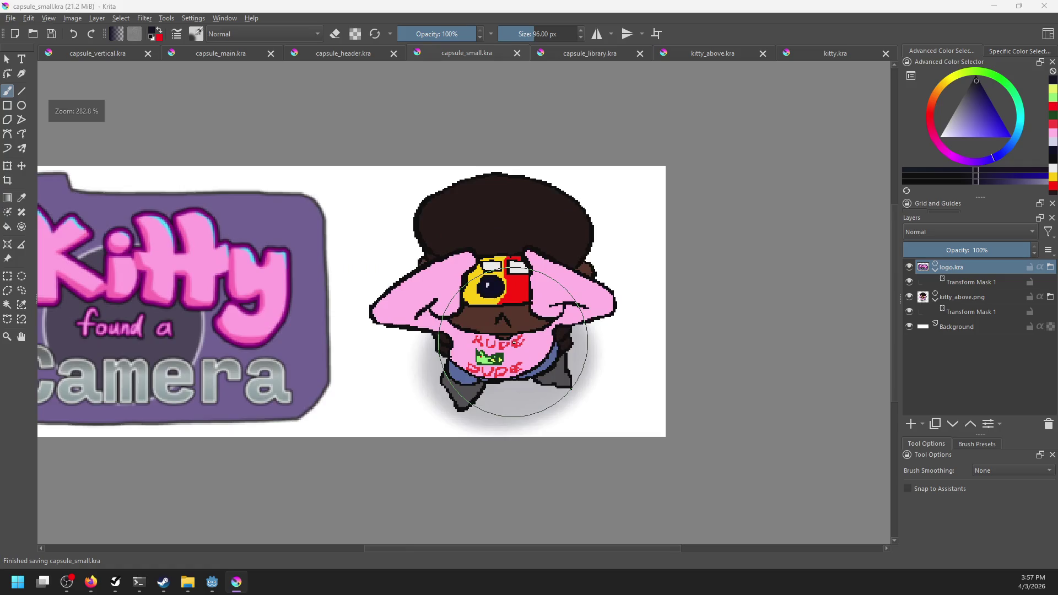
Step: Inspect the layer options of Transform Mask 1 without changing anything
{"action": "left_click", "coordinate": [966, 312]}
{"action": "right_click", "coordinate": [943, 308]}
{"action": "key", "text": "Escape"}
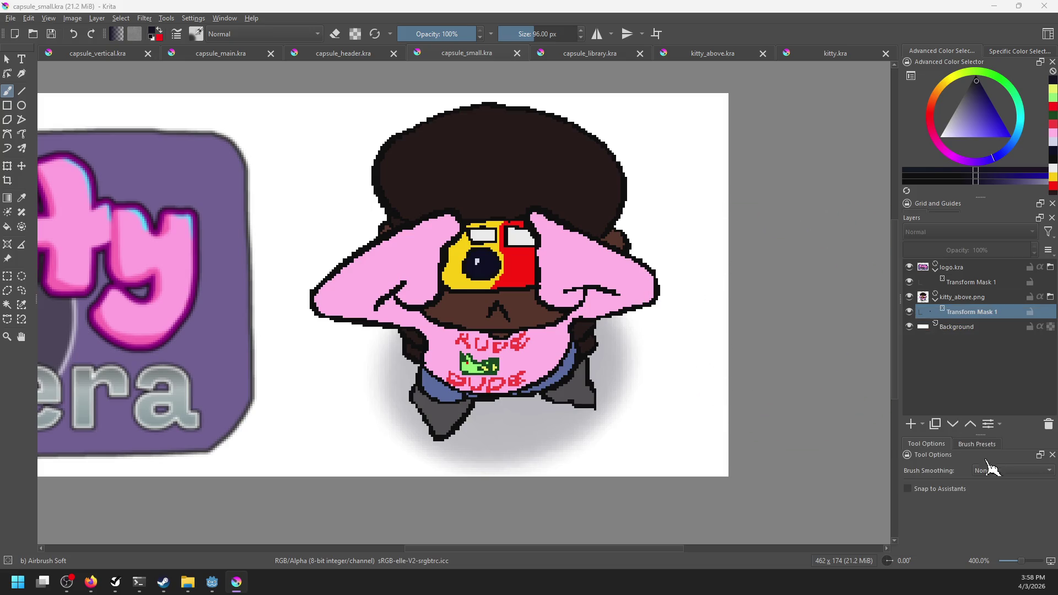
{"action": "right_click", "coordinate": [958, 309]}
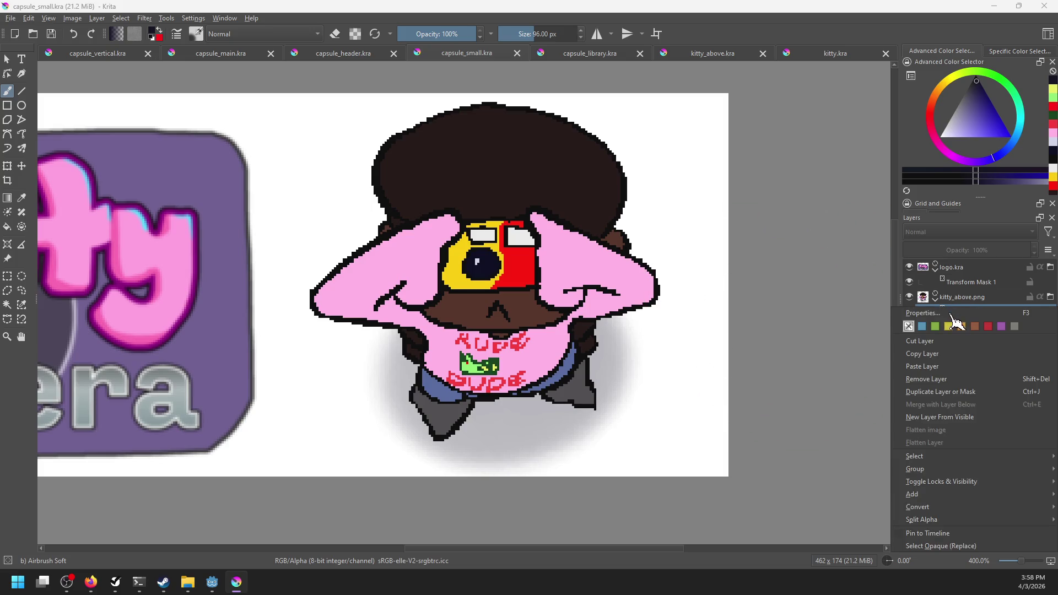
{"action": "key", "text": "Escape"}
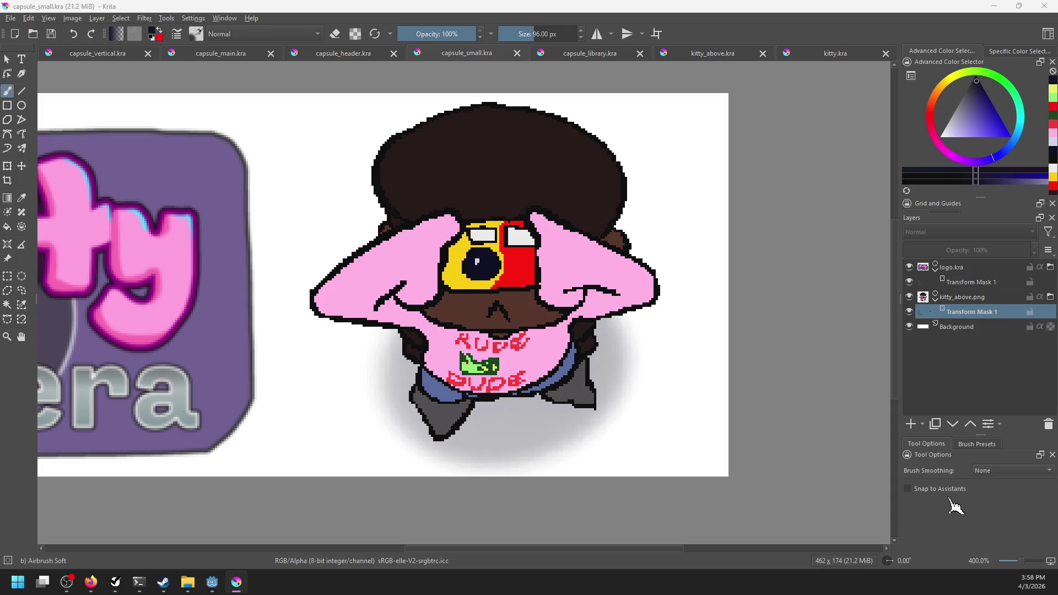
{"action": "scroll", "coordinate": [654, 361], "scroll_direction": "down", "scroll_amount": 5}
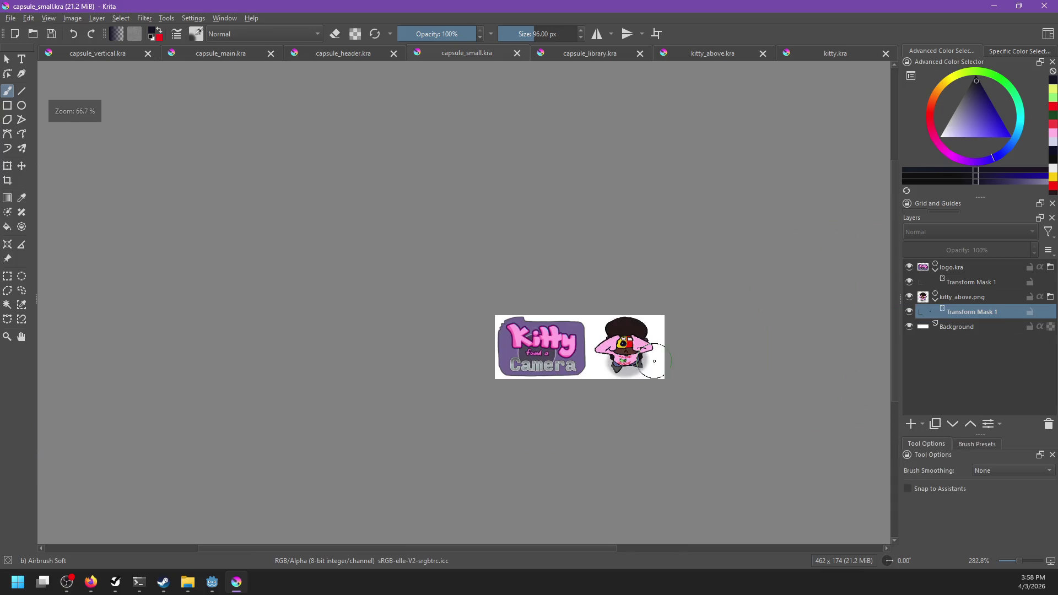
{"action": "scroll", "coordinate": [654, 361], "scroll_direction": "up", "scroll_amount": 4}
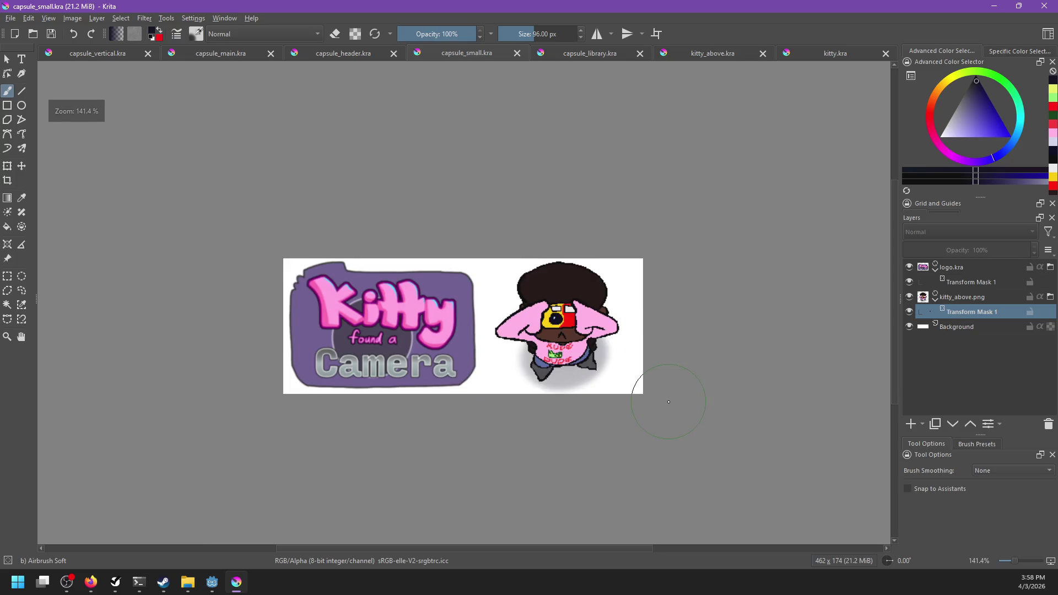
{"action": "scroll", "coordinate": [668, 402], "scroll_direction": "up", "scroll_amount": 1}
{"action": "scroll", "coordinate": [670, 403], "scroll_direction": "up", "scroll_amount": 1}
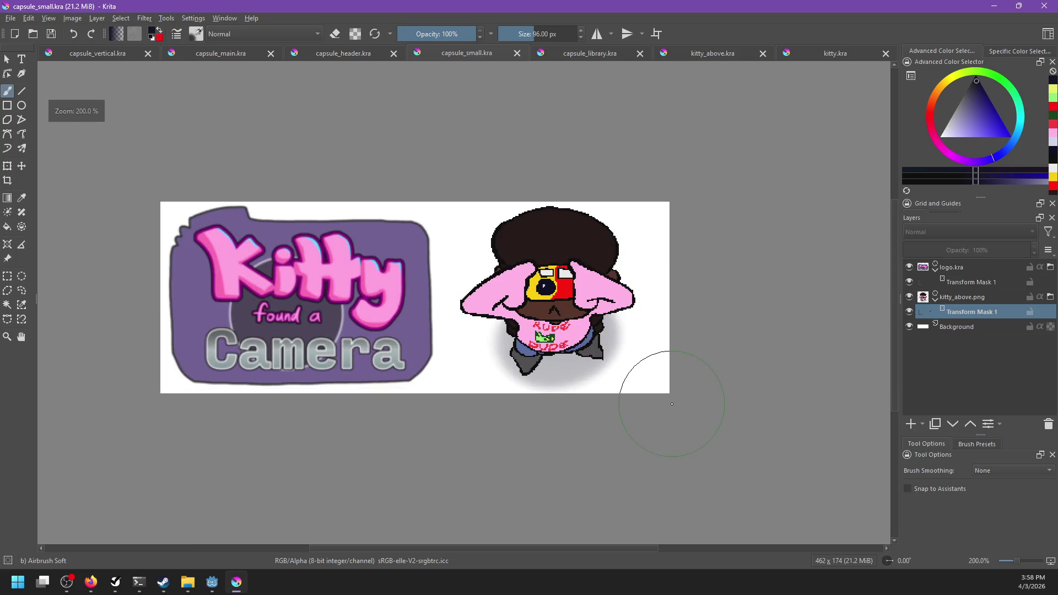
{"action": "scroll", "coordinate": [672, 404], "scroll_direction": "down", "scroll_amount": 1}
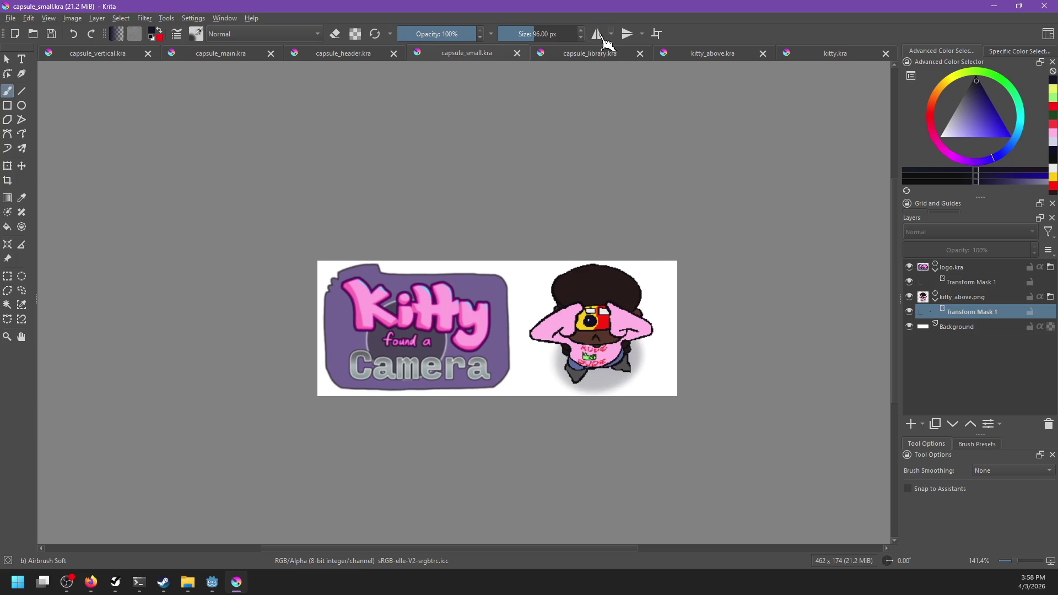
Step: In capsule_library, collapse the draft2 group and drag kitty_above.png onto the canvas
{"action": "left_click", "coordinate": [589, 53]}
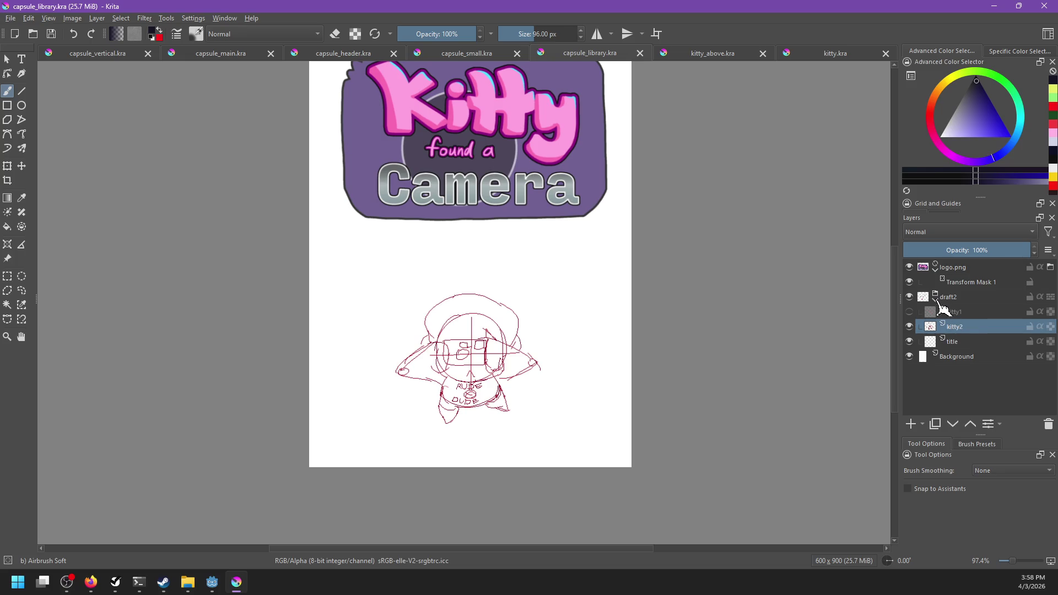
{"action": "left_click_drag", "start_coordinate": [946, 297], "coordinate": [949, 307]}
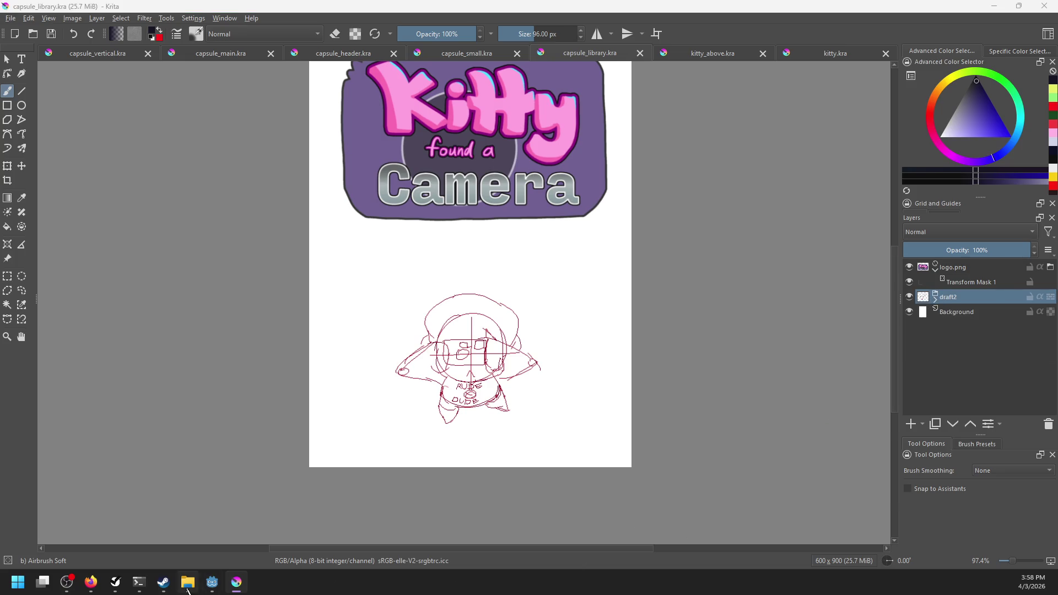
{"action": "left_click", "coordinate": [187, 582]}
{"action": "left_click_drag", "start_coordinate": [708, 458], "coordinate": [449, 372]}
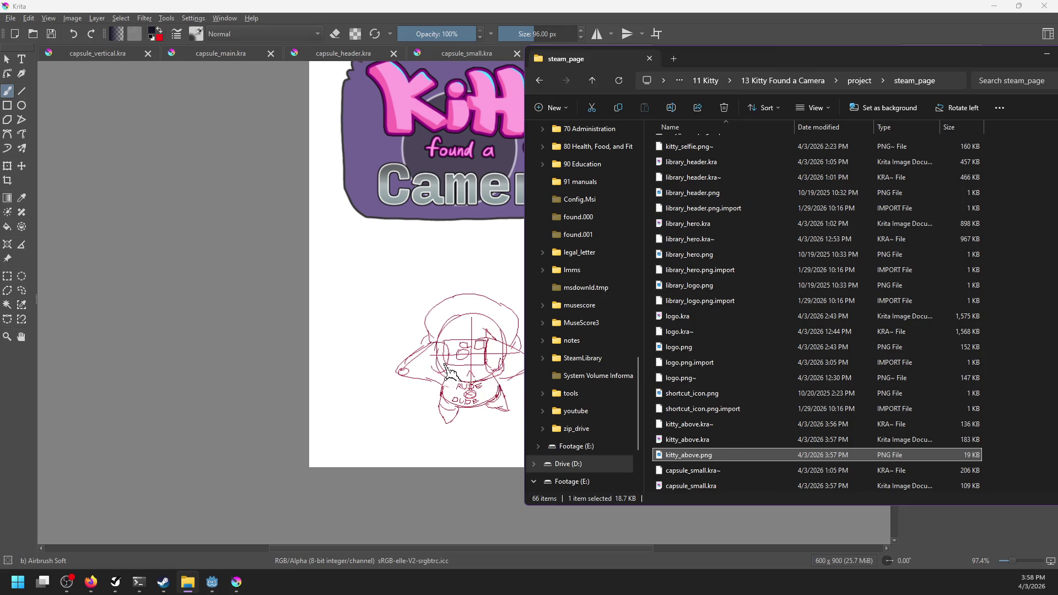
Step: Insert kitty_above.png as a new layer and move it to the canvas centre
{"action": "left_click", "coordinate": [479, 388]}
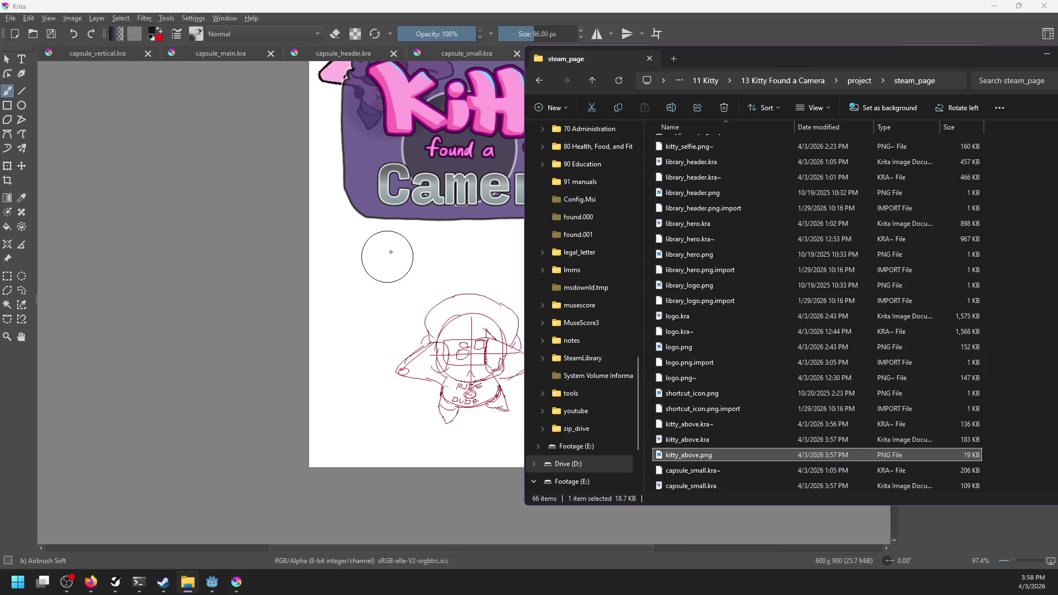
{"action": "left_click", "coordinate": [388, 493]}
{"action": "key", "text": "t"}
{"action": "mouse_move", "coordinate": [357, 113]}
{"action": "left_mouse_down"}
{"action": "mouse_move", "coordinate": [451, 411]}
{"action": "mouse_move", "coordinate": [435, 399]}
{"action": "mouse_move", "coordinate": [471, 387]}
{"action": "left_mouse_up"}
Step: Hide the draft2 sketch, nudge the kitty slightly right, save, and switch to the browser
{"action": "left_click", "coordinate": [909, 312]}
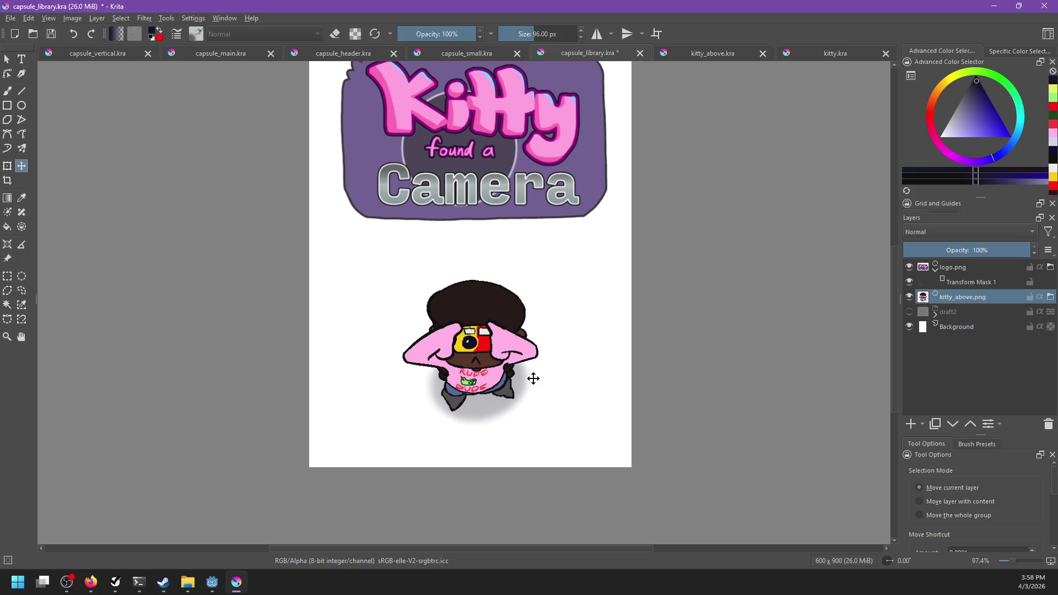
{"action": "scroll", "coordinate": [548, 375], "scroll_direction": "down", "scroll_amount": 5}
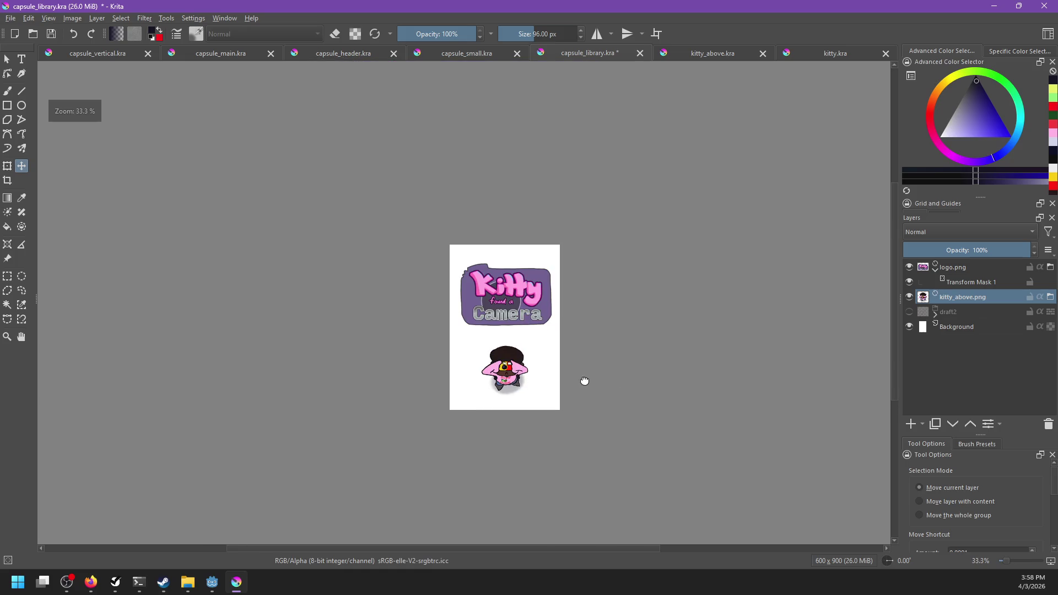
{"action": "scroll", "coordinate": [570, 385], "scroll_direction": "up", "scroll_amount": 1}
{"action": "left_click_drag", "start_coordinate": [492, 382], "coordinate": [488, 381]}
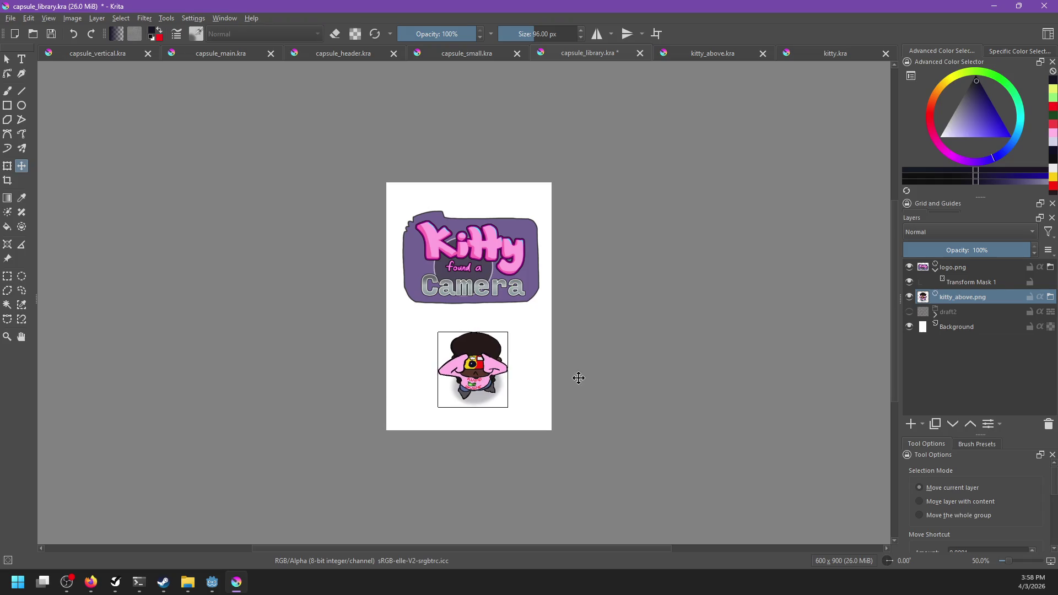
{"action": "key", "text": "ctrl+s"}
{"action": "key", "text": "alt+Tab"}
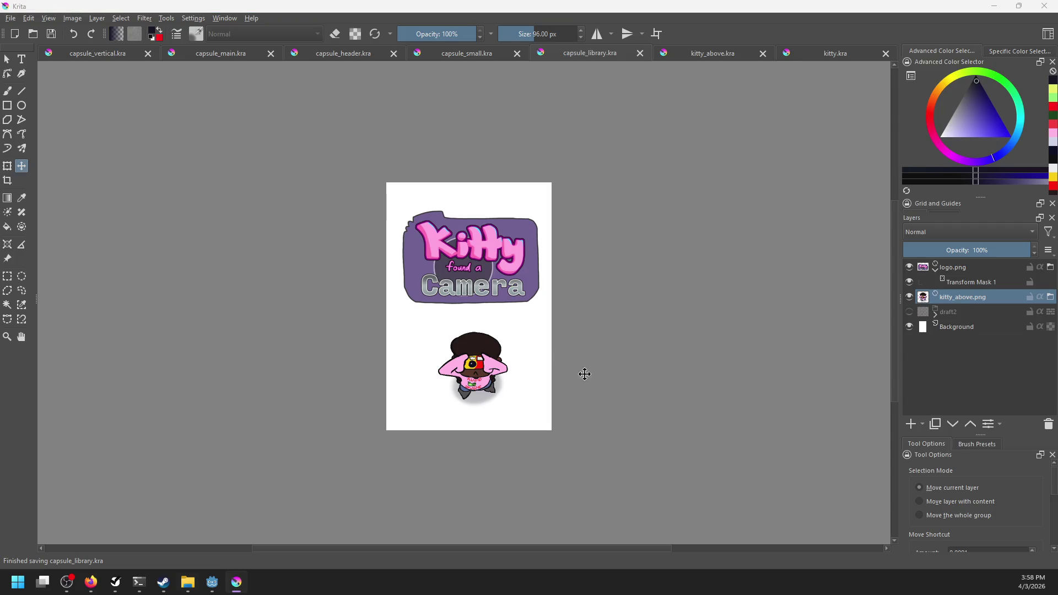
{"action": "key", "text": "alt+Tab"}
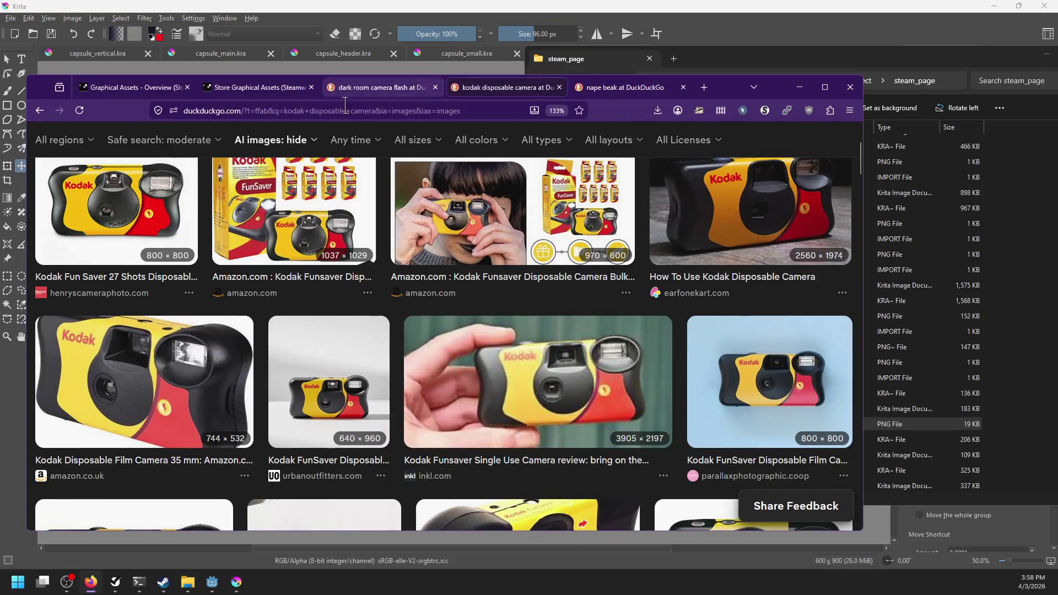
Step: Read through the Steamworks Store Graphical Assets documentation
{"action": "left_click", "coordinate": [254, 87]}
{"action": "scroll", "coordinate": [456, 333], "scroll_direction": "down", "scroll_amount": 15}
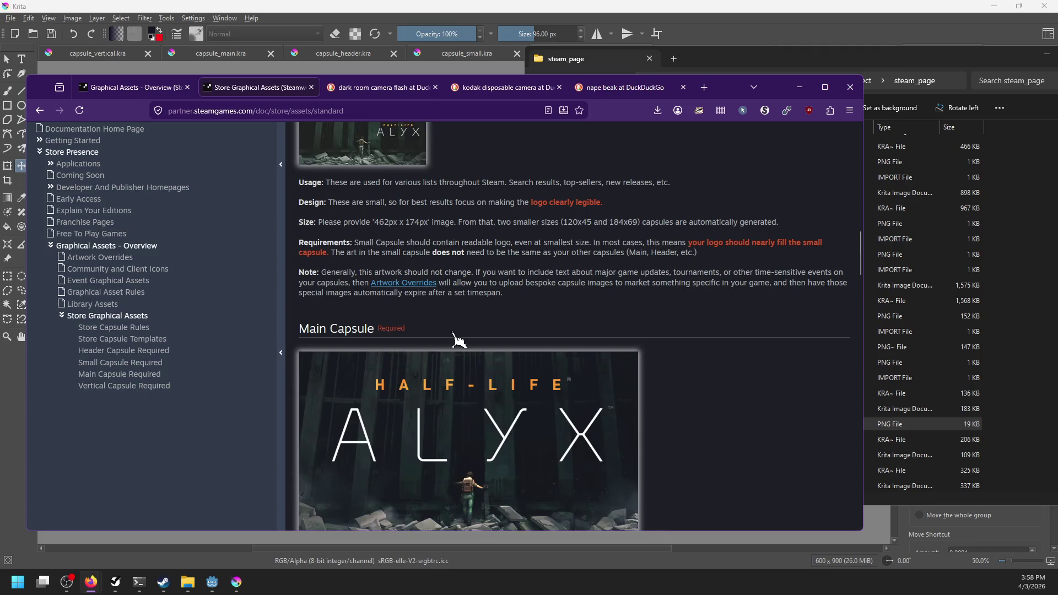
{"action": "scroll", "coordinate": [450, 332], "scroll_direction": "down", "scroll_amount": 8}
{"action": "scroll", "coordinate": [457, 358], "scroll_direction": "up", "scroll_amount": 5}
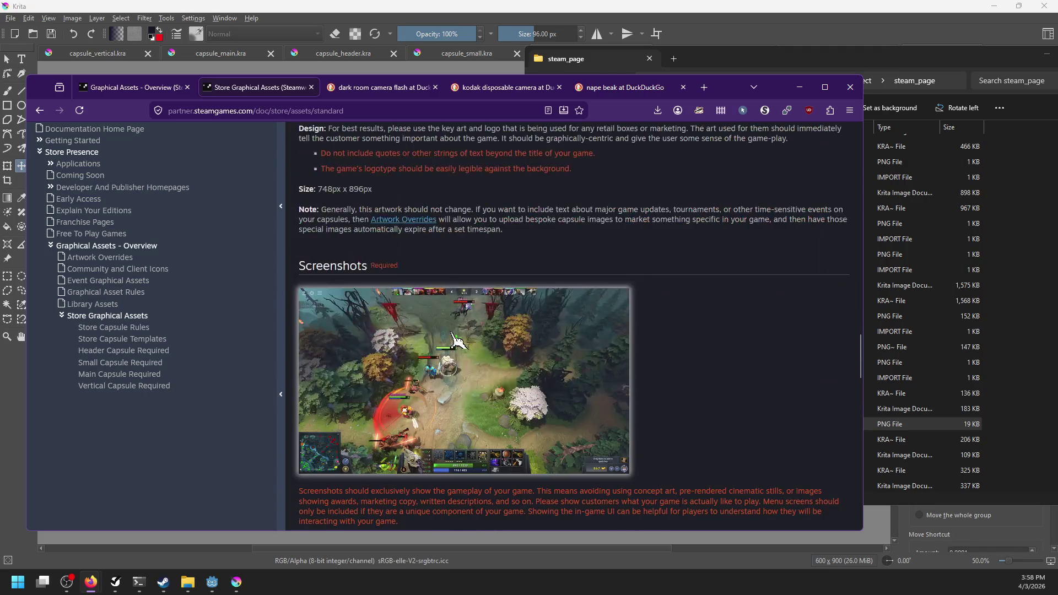
{"action": "scroll", "coordinate": [465, 386], "scroll_direction": "down", "scroll_amount": 10}
{"action": "scroll", "coordinate": [474, 397], "scroll_direction": "down", "scroll_amount": 6}
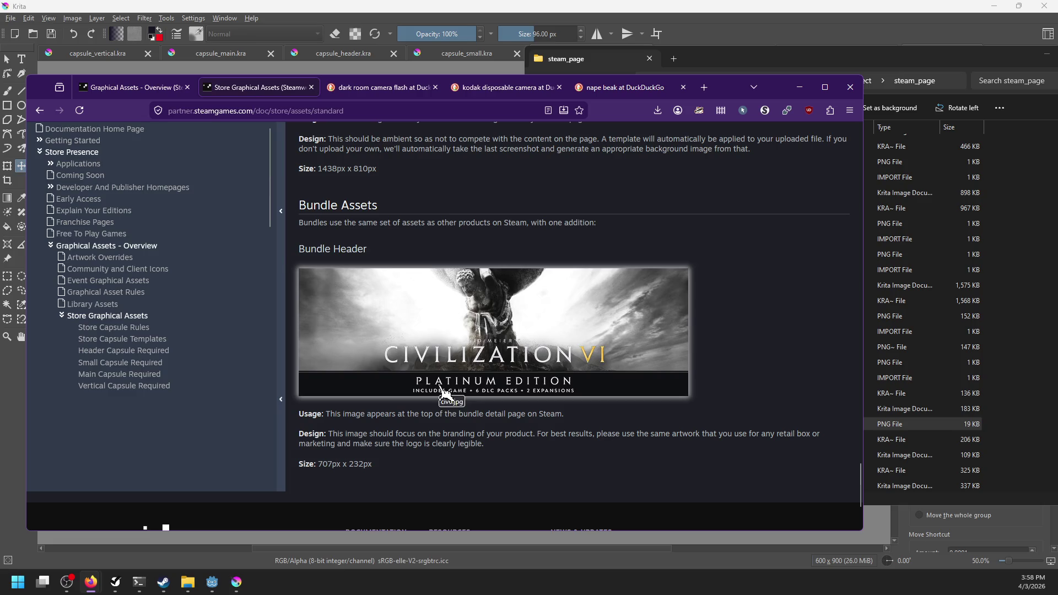
Step: Check the 600x900 Library Capsule size on the Library Assets page, then return to Krita
{"action": "left_click", "coordinate": [102, 304]}
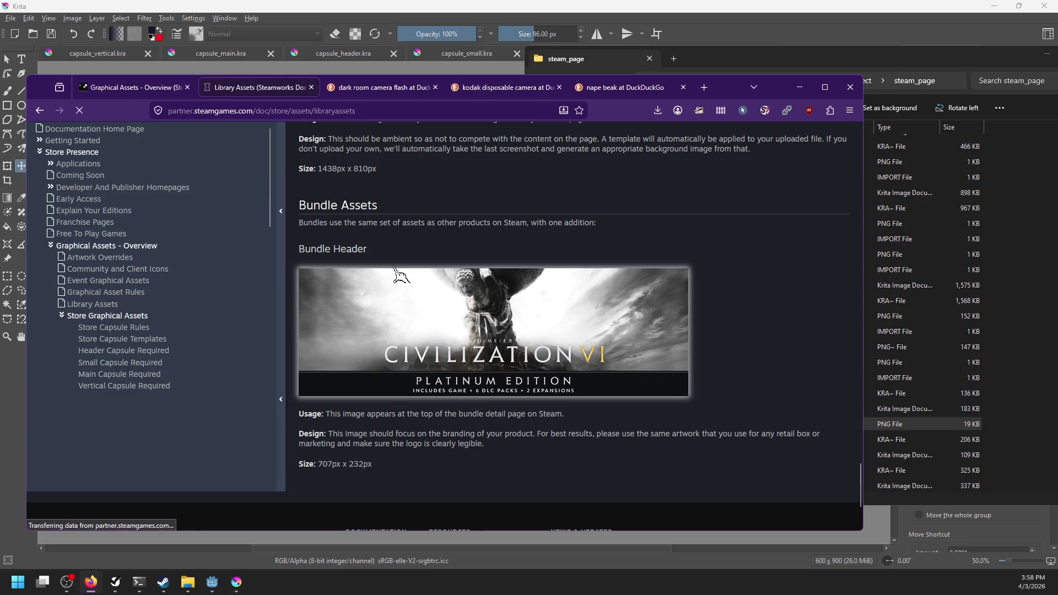
{"action": "scroll", "coordinate": [507, 323], "scroll_direction": "down", "scroll_amount": 4}
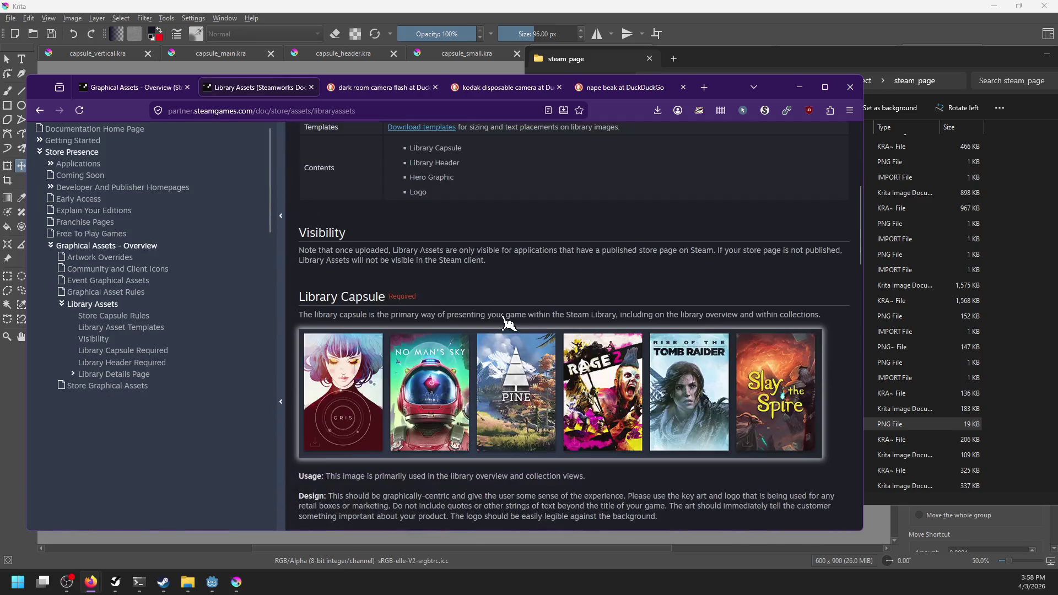
{"action": "scroll", "coordinate": [500, 312], "scroll_direction": "down", "scroll_amount": 1}
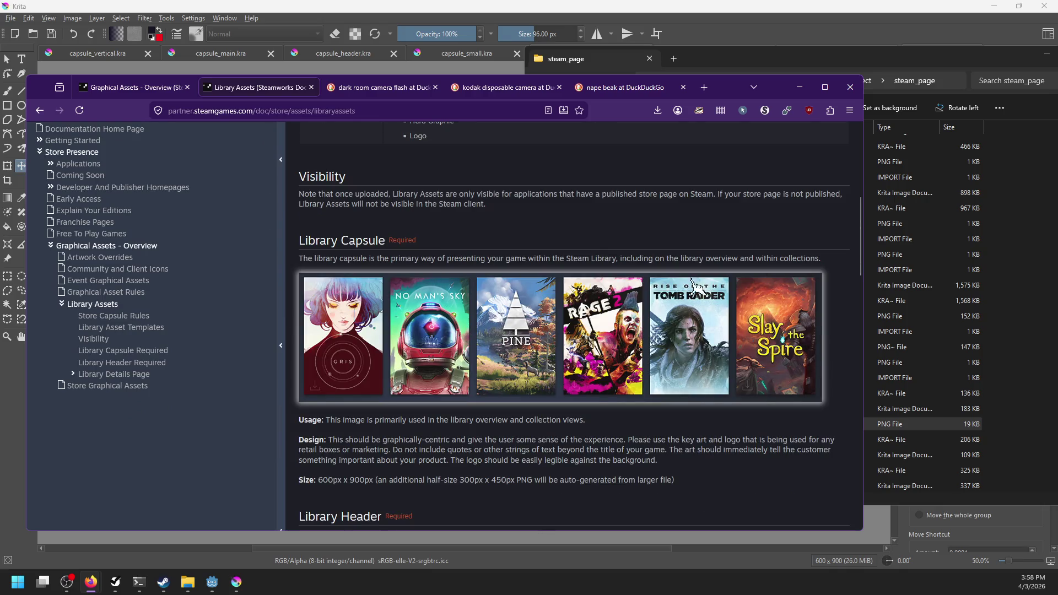
{"action": "scroll", "coordinate": [405, 422], "scroll_direction": "down", "scroll_amount": 2}
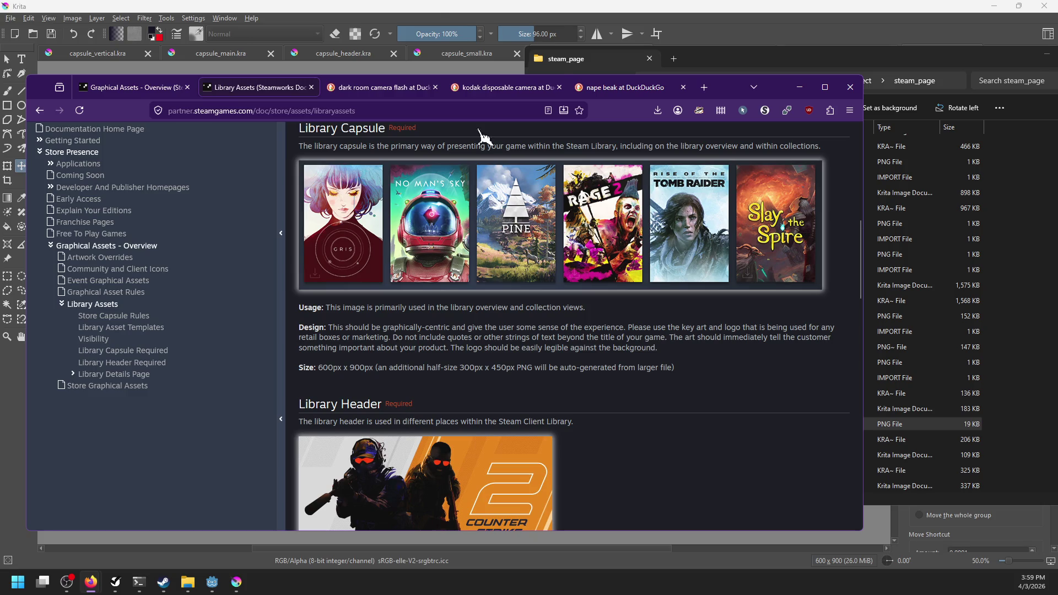
{"action": "left_click", "coordinate": [427, 6]}
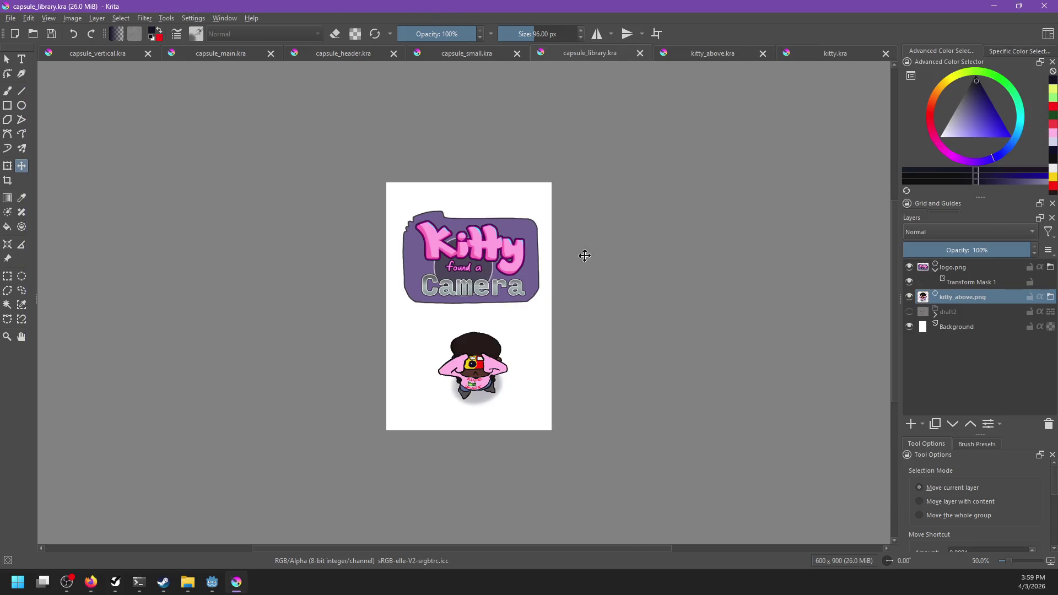
Step: Group the logo.png and kitty_above.png layers together
{"action": "scroll", "coordinate": [553, 301], "scroll_direction": "up", "scroll_amount": 1}
{"action": "left_click_drag", "start_coordinate": [540, 309], "coordinate": [569, 315]}
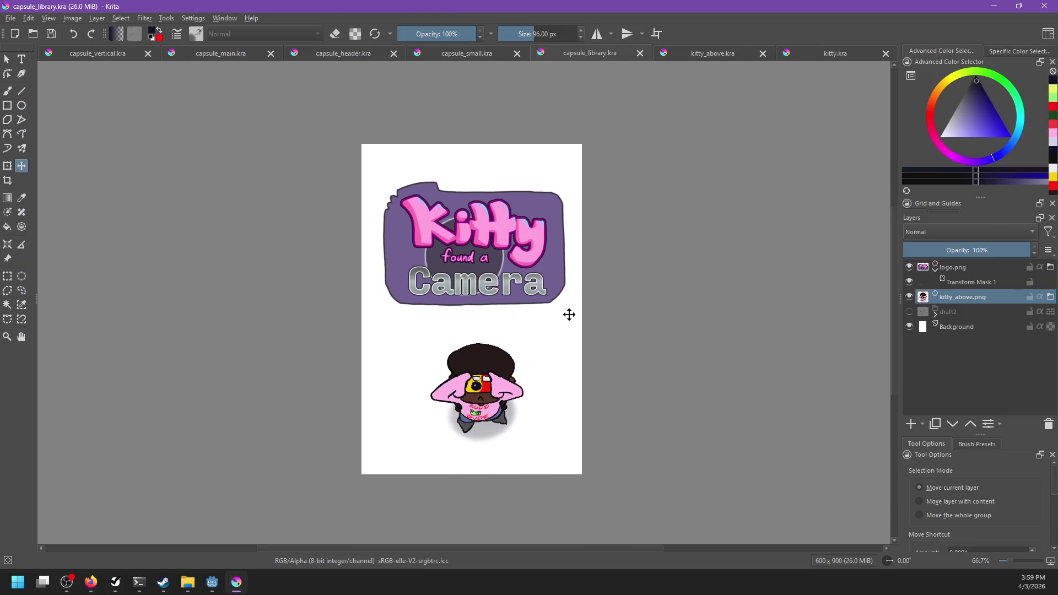
{"action": "left_click_drag", "start_coordinate": [522, 347], "coordinate": [513, 353]}
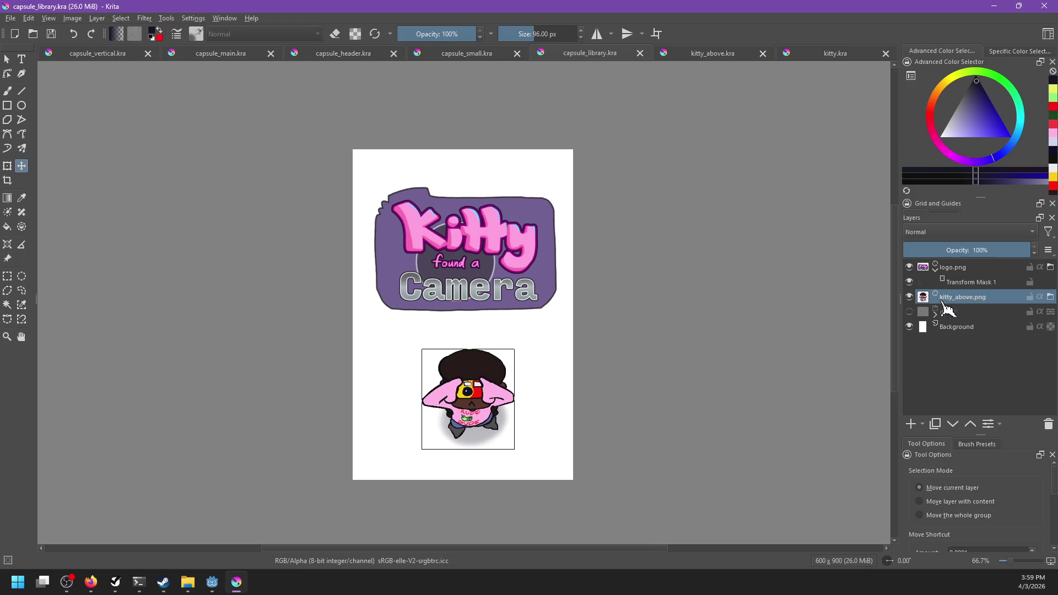
{"action": "left_click", "coordinate": [962, 269]}
{"action": "left_click", "coordinate": [935, 268]}
{"action": "left_click", "coordinate": [959, 282], "text": "ctrl"}
{"action": "key", "text": "ctrl+g"}
Step: Rename the group 'old', collapse and hide it, and save
{"action": "double_click", "coordinate": [969, 266]}
{"action": "type", "text": "c"}
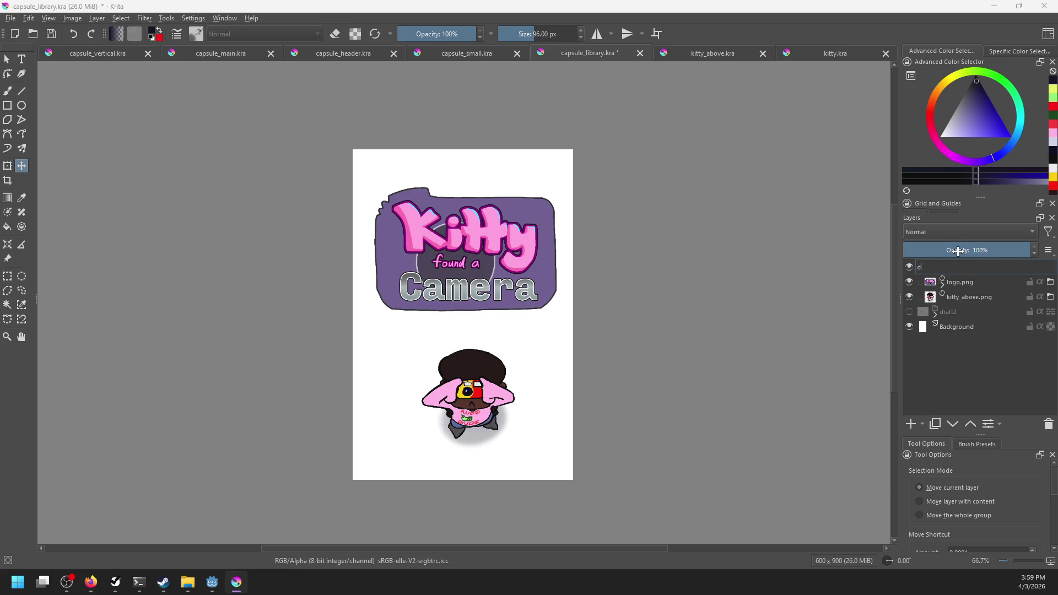
{"action": "type", "text": "ld"}
{"action": "key", "text": "Return"}
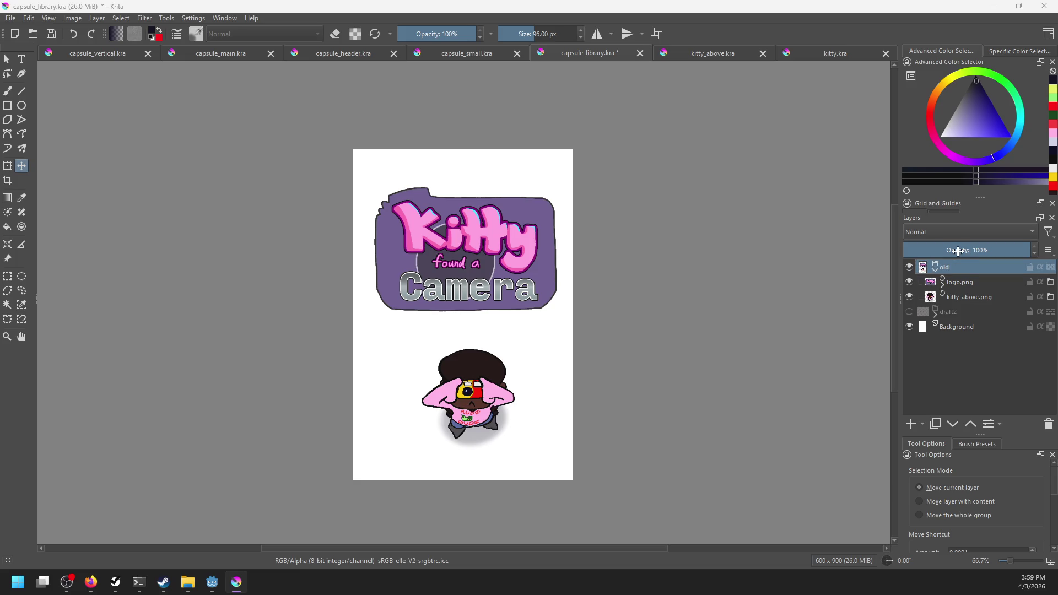
{"action": "left_click", "coordinate": [935, 269]}
{"action": "left_click", "coordinate": [909, 267]}
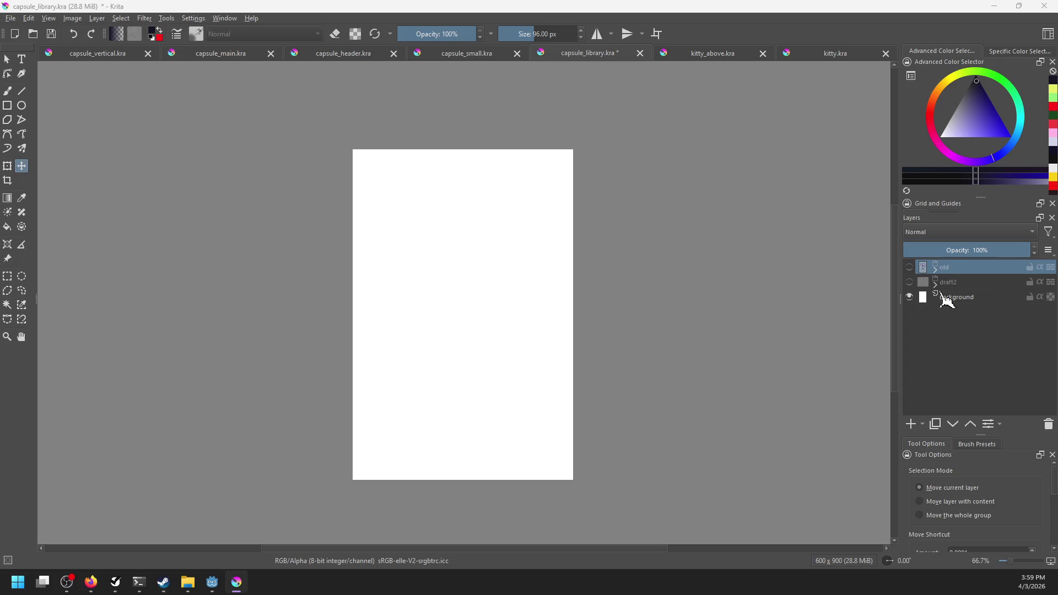
{"action": "key", "text": "ctrl+s"}
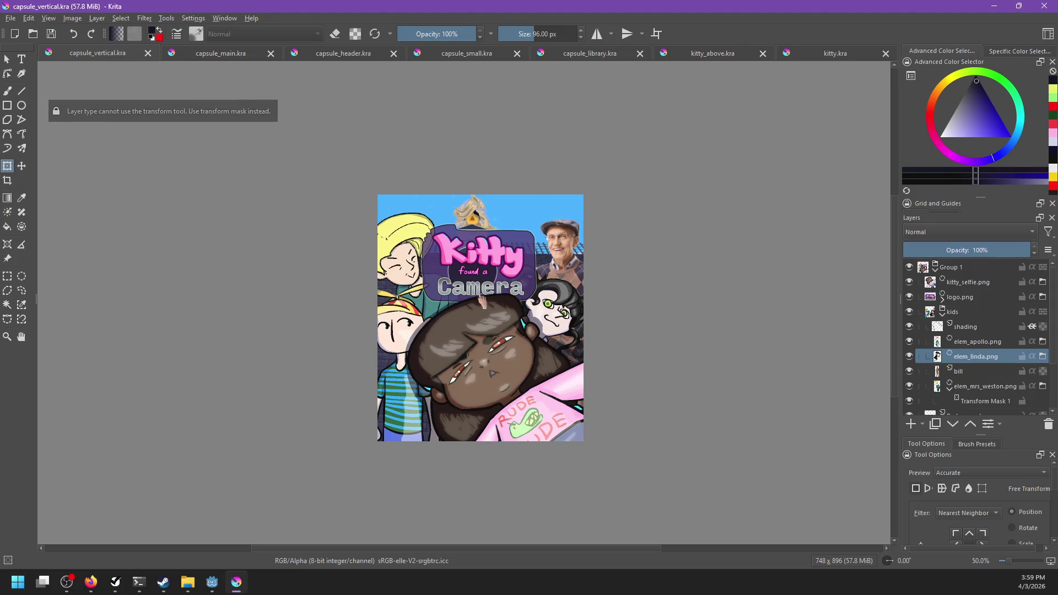
Step: Add an empty paint layer inside a new group named 'new'
{"action": "left_click", "coordinate": [603, 59]}
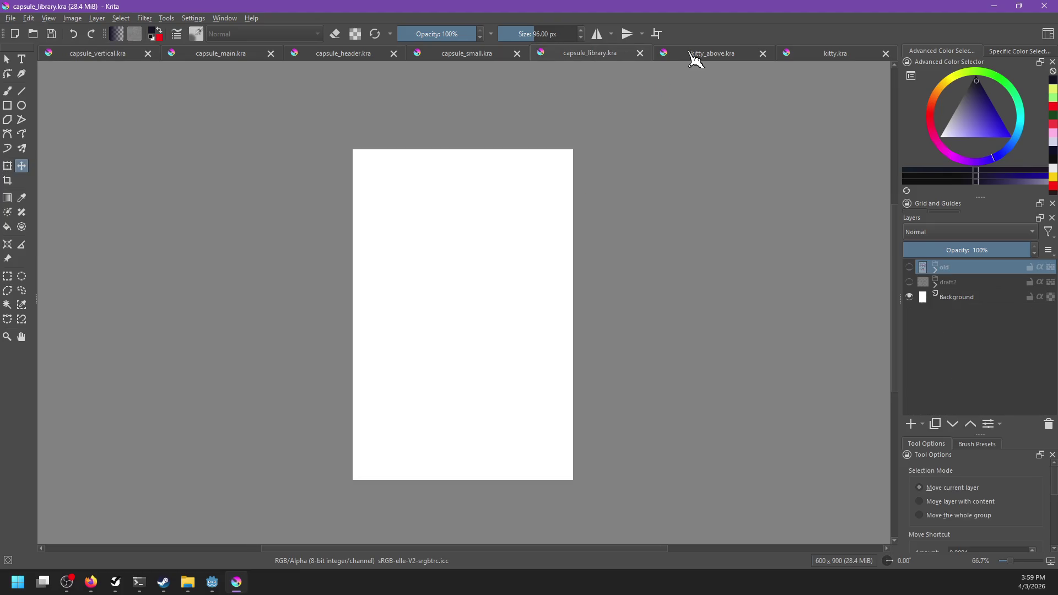
{"action": "left_click", "coordinate": [695, 59]}
{"action": "left_click", "coordinate": [620, 58]}
{"action": "left_click", "coordinate": [912, 425]}
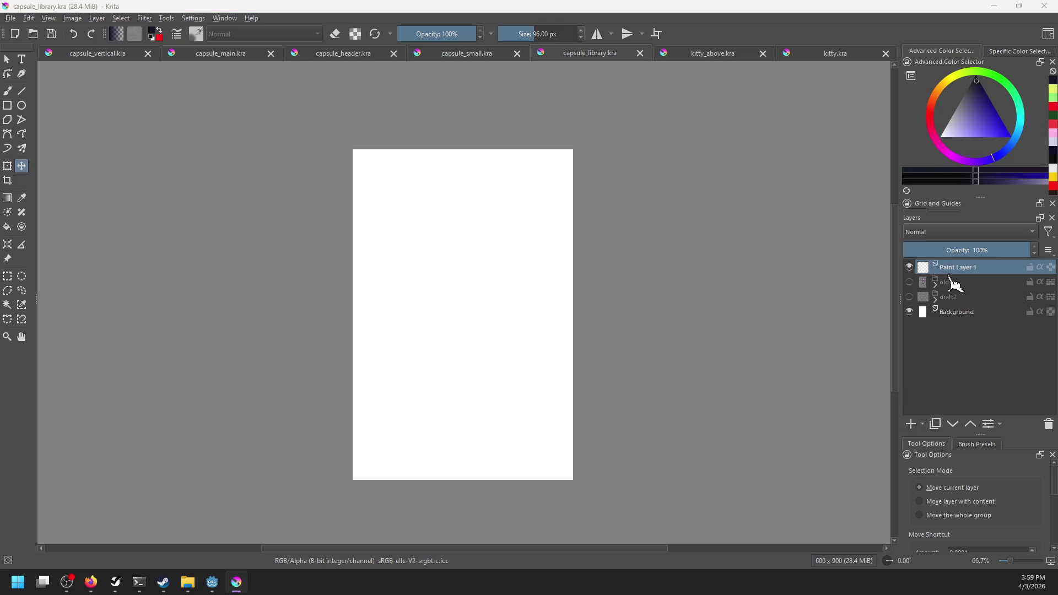
{"action": "key", "text": "ctrl+g"}
{"action": "double_click", "coordinate": [968, 268]}
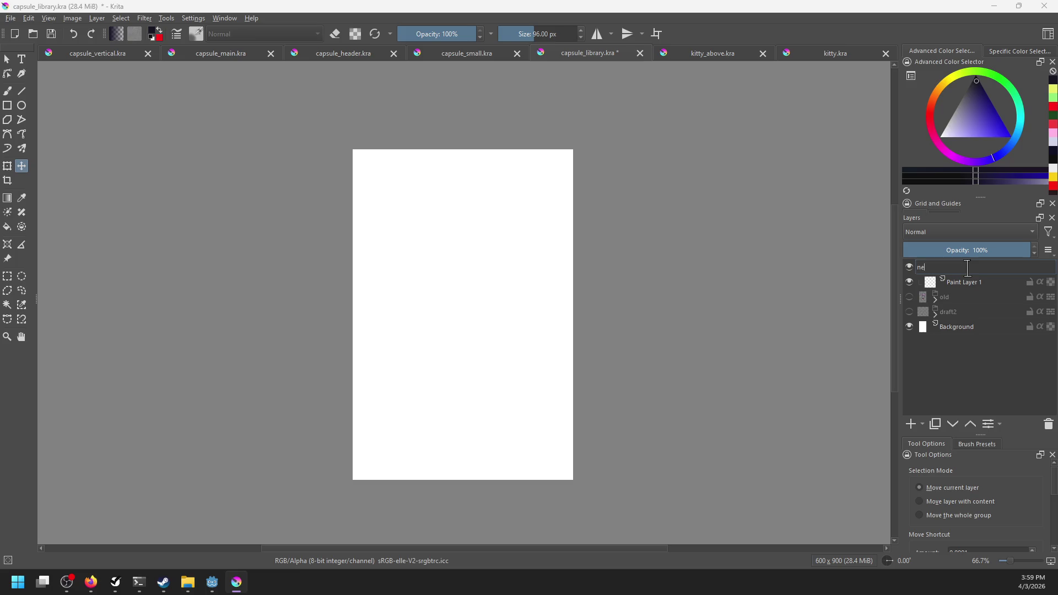
{"action": "type", "text": "w"}
{"action": "key", "text": "Return"}
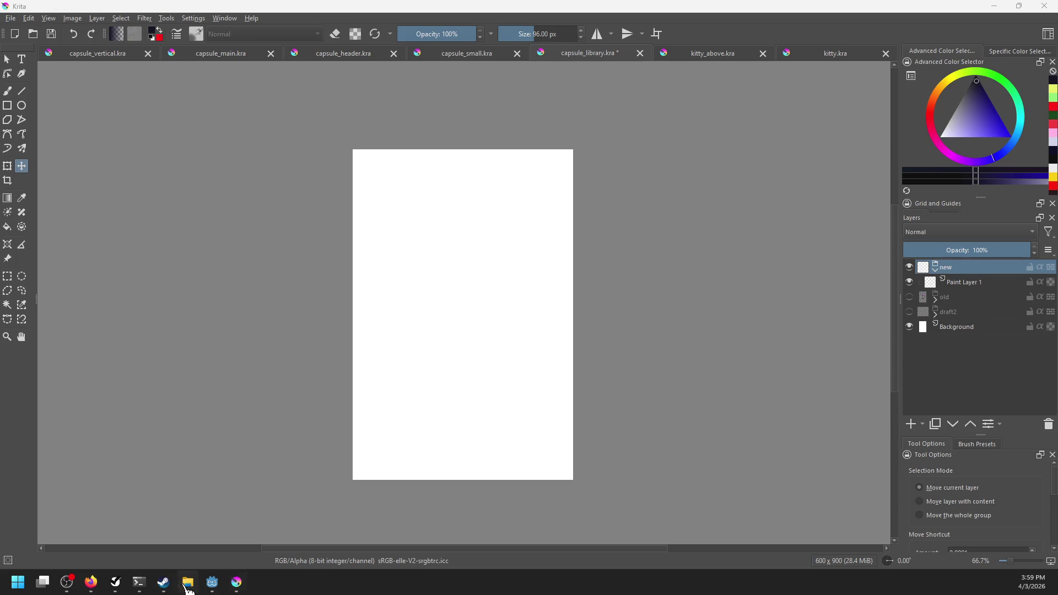
{"action": "left_click", "coordinate": [187, 582]}
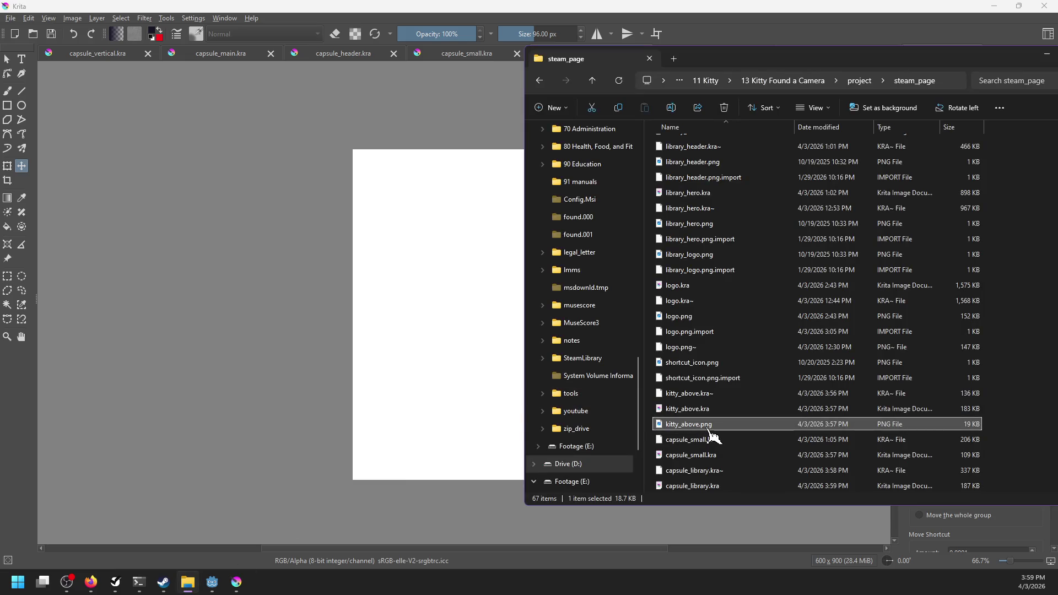
Step: Insert kitty_selfie.png as a new layer, redoing a wrong drop, and move it down-right
{"action": "scroll", "coordinate": [711, 435], "scroll_direction": "up", "scroll_amount": 7}
{"action": "mouse_move", "coordinate": [692, 405]}
{"action": "left_mouse_down"}
{"action": "mouse_move", "coordinate": [443, 398]}
{"action": "mouse_move", "coordinate": [439, 389]}
{"action": "left_mouse_up"}
{"action": "key", "text": "Escape"}
{"action": "left_click", "coordinate": [467, 404]}
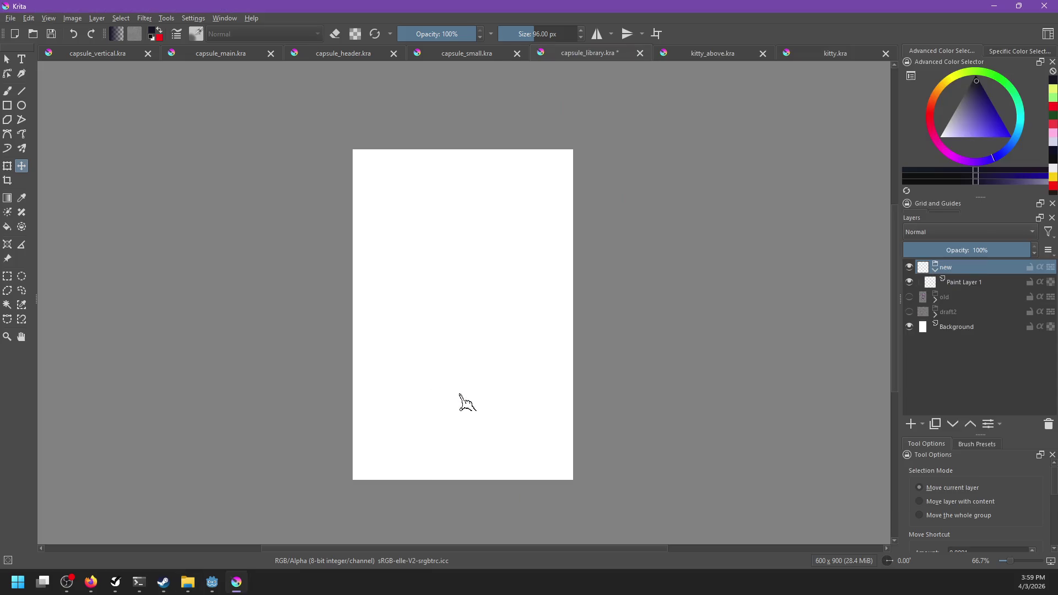
{"action": "key", "text": "ctrl+z"}
{"action": "key", "text": "alt+Tab"}
{"action": "left_click_drag", "start_coordinate": [710, 408], "coordinate": [465, 389]}
{"action": "left_click", "coordinate": [492, 403]}
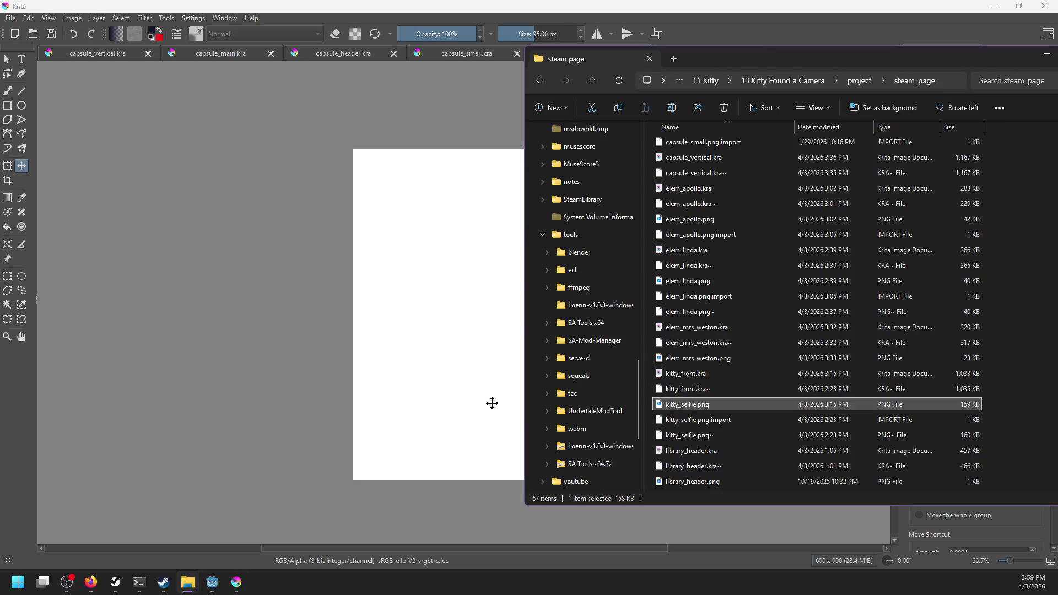
{"action": "left_click_drag", "start_coordinate": [496, 330], "coordinate": [513, 436]}
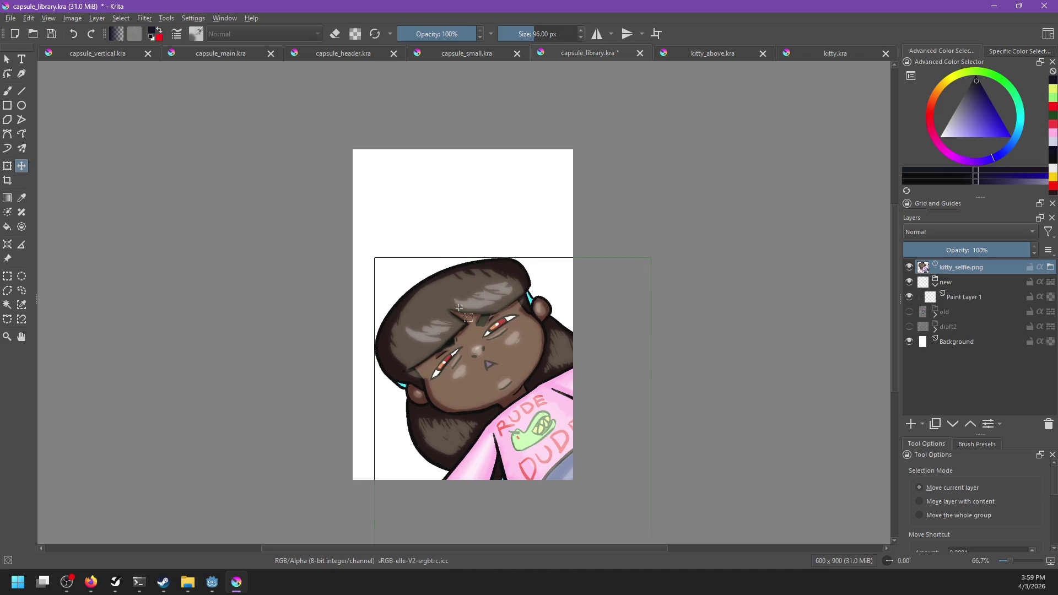
Step: After checking the Steamworks library asset specs, move kitty_selfie.png into the 'new' group
{"action": "key", "text": "ctrl+r"}
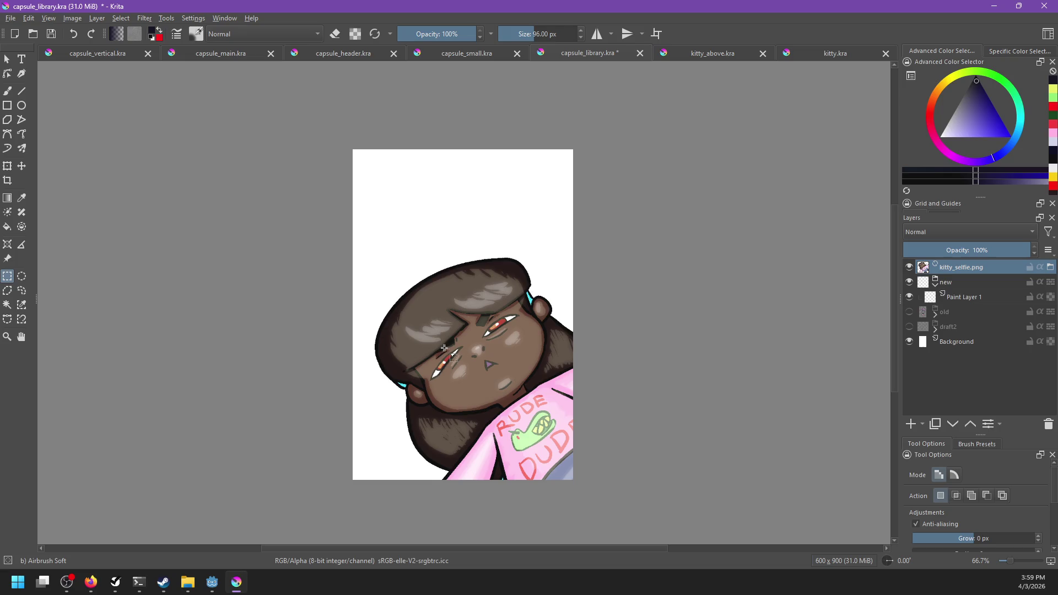
{"action": "key", "text": "alt+Tab"}
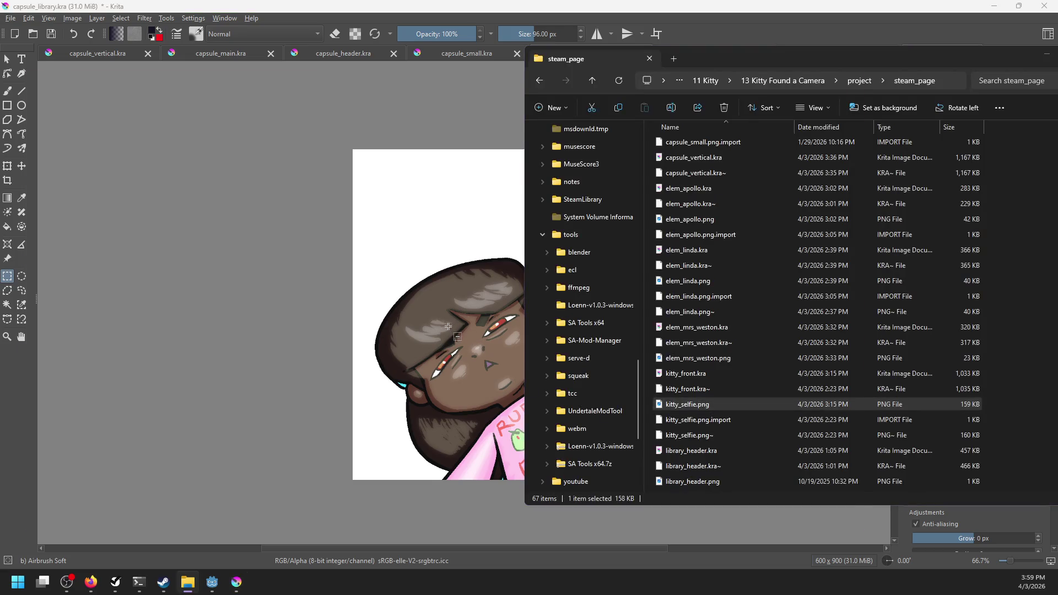
{"action": "key", "text": "alt+Tab"}
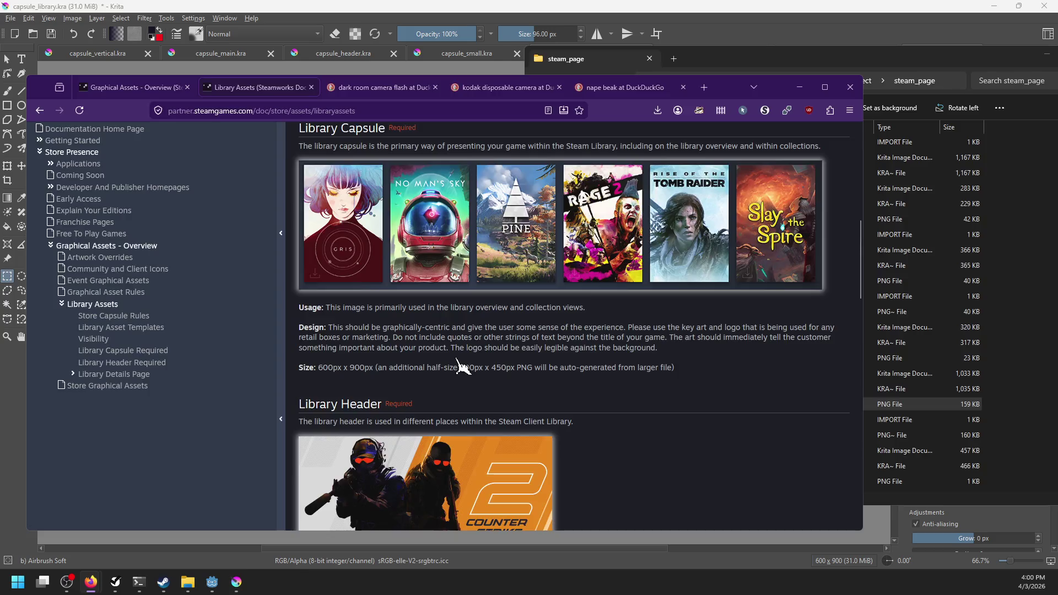
{"action": "key", "text": "alt+Tab"}
{"action": "mouse_move", "coordinate": [987, 268]}
{"action": "left_mouse_down"}
{"action": "mouse_move", "coordinate": [952, 309]}
{"action": "mouse_move", "coordinate": [964, 284]}
{"action": "left_mouse_up"}
Step: Drop logo.png from File Explorer onto the canvas as a new layer
{"action": "left_click", "coordinate": [197, 583]}
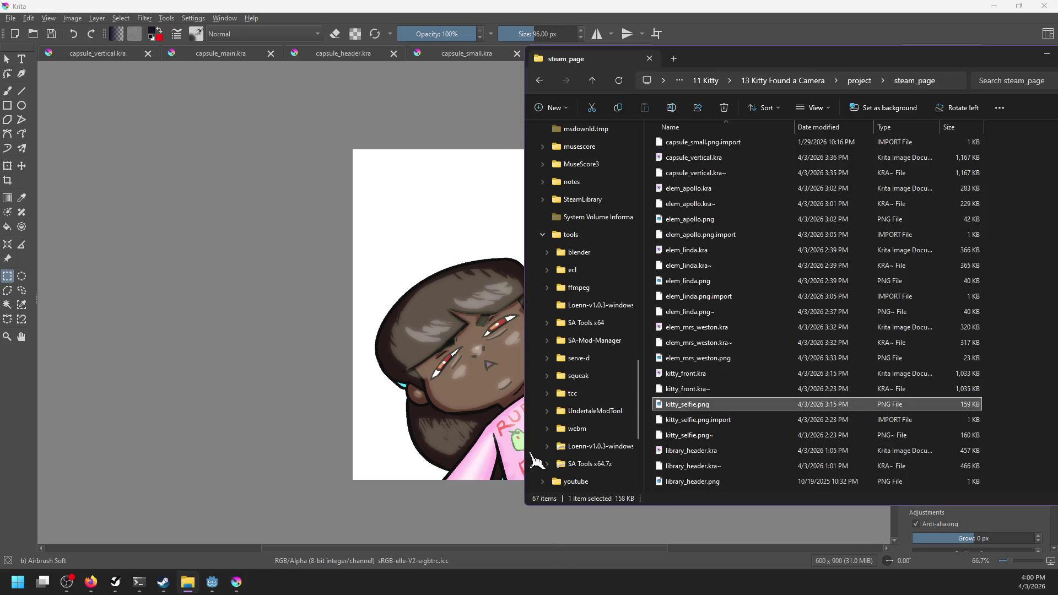
{"action": "scroll", "coordinate": [714, 347], "scroll_direction": "up", "scroll_amount": 10}
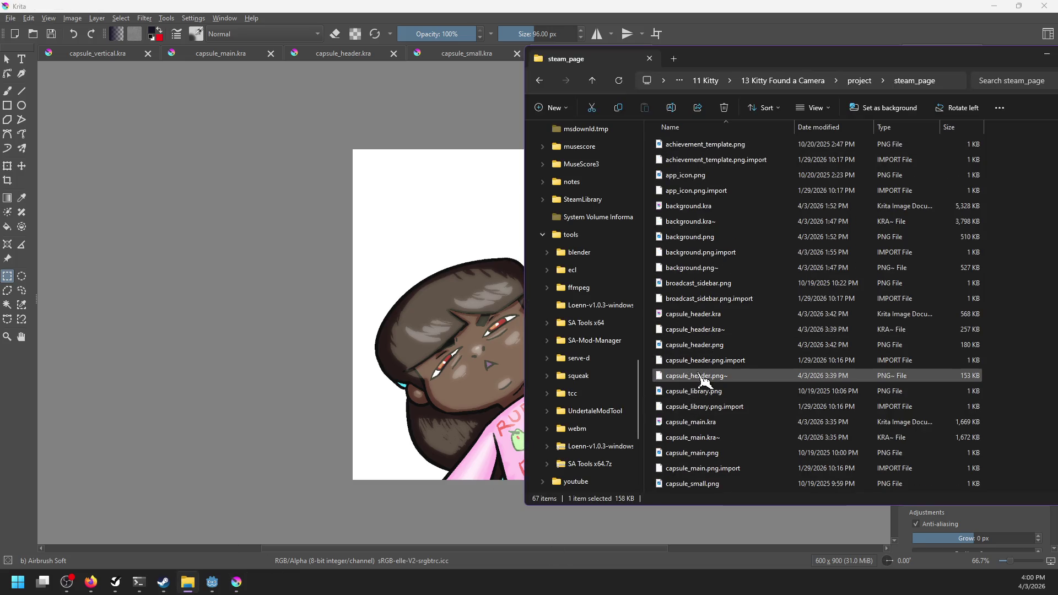
{"action": "scroll", "coordinate": [704, 380], "scroll_direction": "down", "scroll_amount": 7}
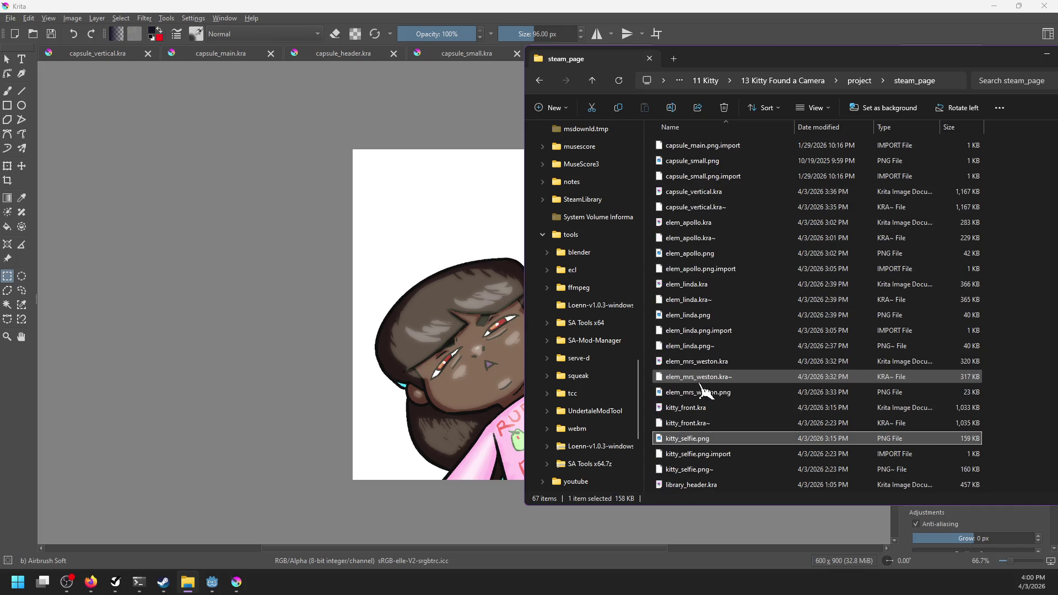
{"action": "scroll", "coordinate": [703, 389], "scroll_direction": "down", "scroll_amount": 4}
{"action": "left_click_drag", "start_coordinate": [682, 486], "coordinate": [480, 355]}
{"action": "left_click", "coordinate": [477, 371]}
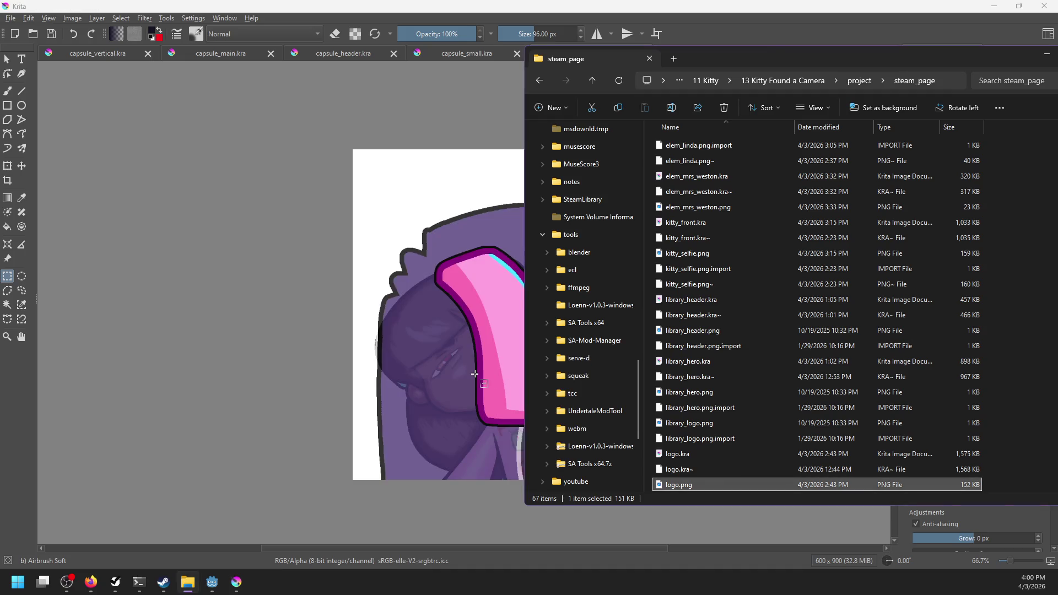
{"action": "left_click", "coordinate": [475, 375]}
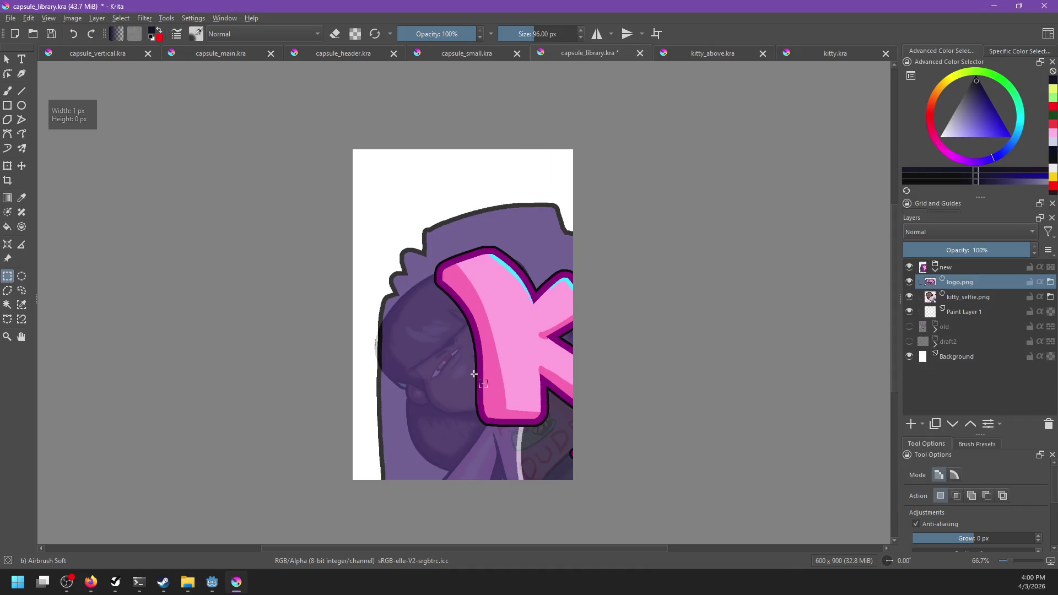
Step: Add a transform mask to logo.png and scale the logo down to fit the canvas
{"action": "right_click", "coordinate": [959, 283]}
{"action": "mouse_move", "coordinate": [928, 484]}
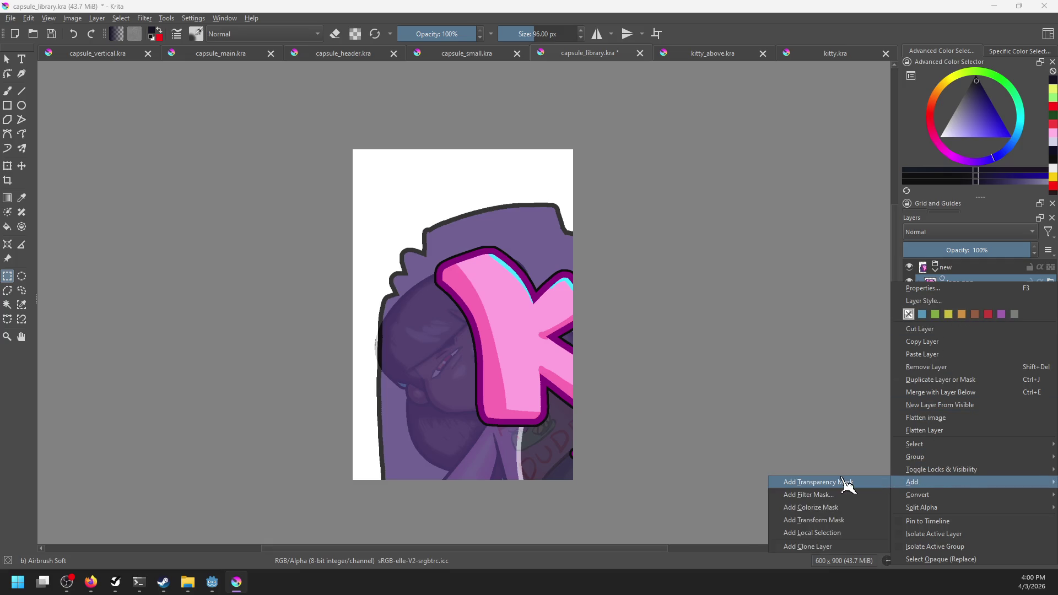
{"action": "left_click", "coordinate": [815, 520]}
{"action": "scroll", "coordinate": [797, 492], "scroll_direction": "down", "scroll_amount": 4}
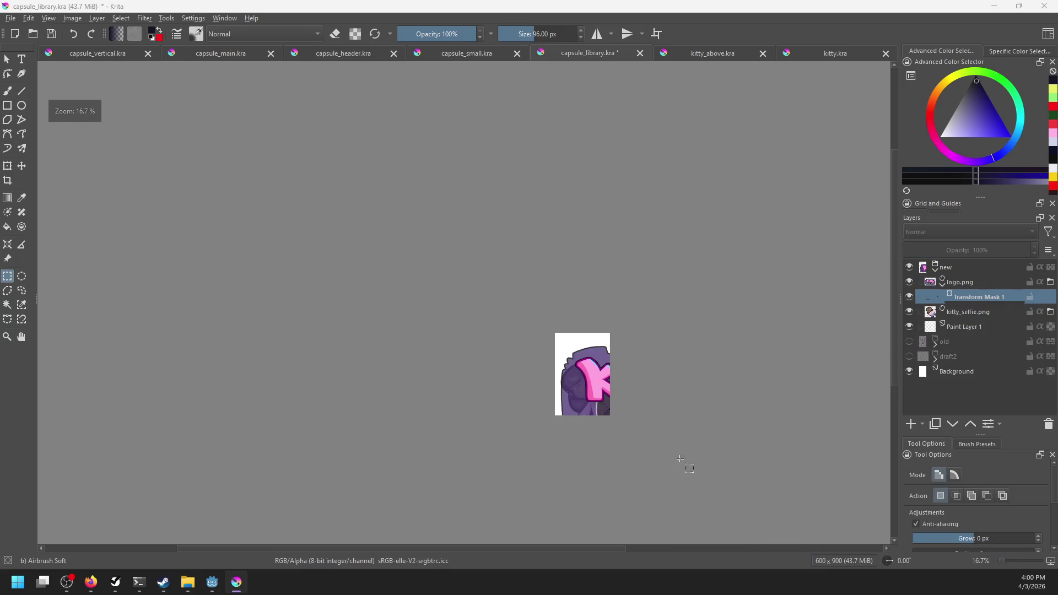
{"action": "key", "text": "ctrl+t"}
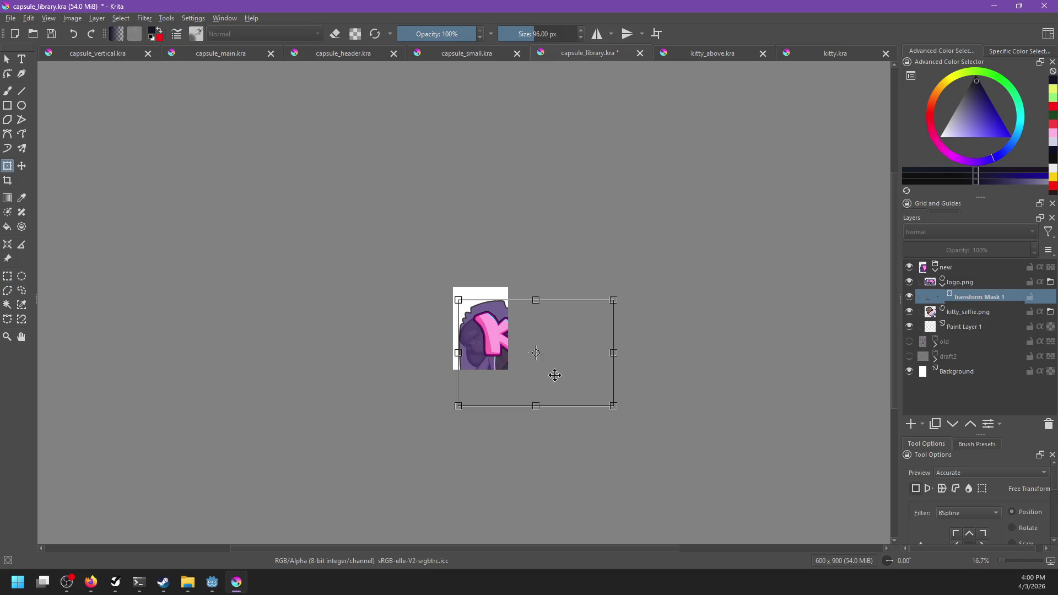
{"action": "left_click_drag", "start_coordinate": [613, 407], "coordinate": [515, 357]}
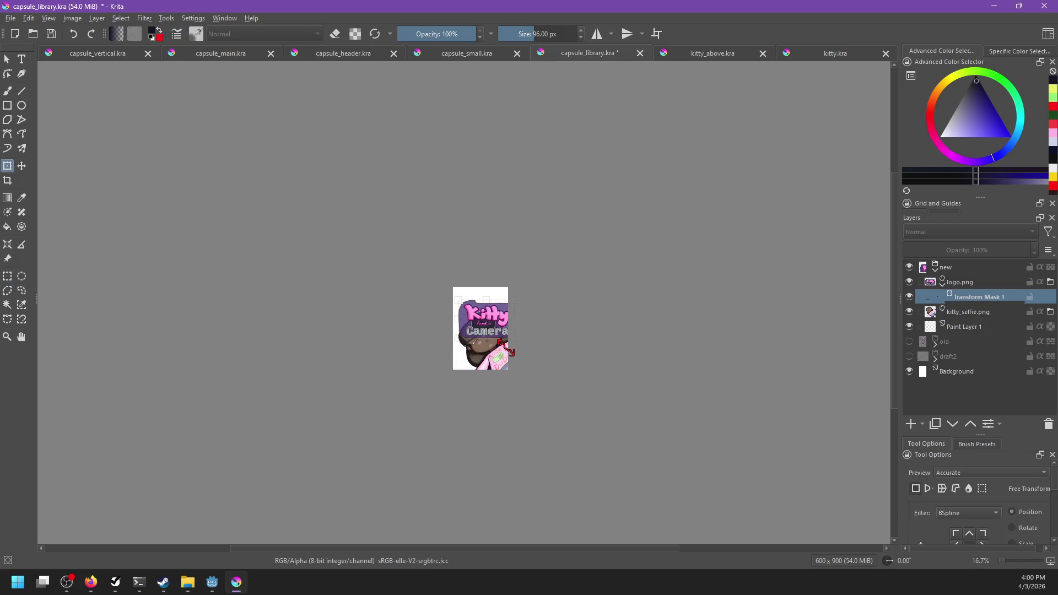
{"action": "scroll", "coordinate": [499, 326], "scroll_direction": "up", "scroll_amount": 4}
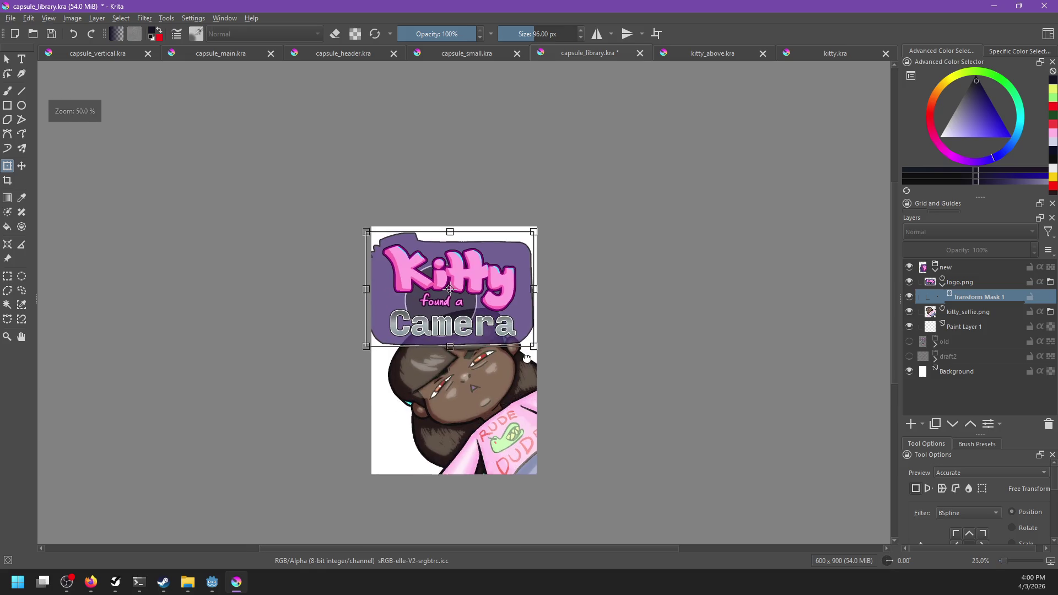
{"action": "left_click_drag", "start_coordinate": [535, 373], "coordinate": [540, 363]}
{"action": "key", "text": "Return"}
{"action": "left_click_drag", "start_coordinate": [557, 308], "coordinate": [556, 311]}
{"action": "key", "text": "Return"}
Step: Move kitty_selfie.png above logo.png and shrink the logo further through its transform mask
{"action": "left_click_drag", "start_coordinate": [961, 311], "coordinate": [937, 278]}
{"action": "left_click_drag", "start_coordinate": [606, 406], "coordinate": [604, 318]}
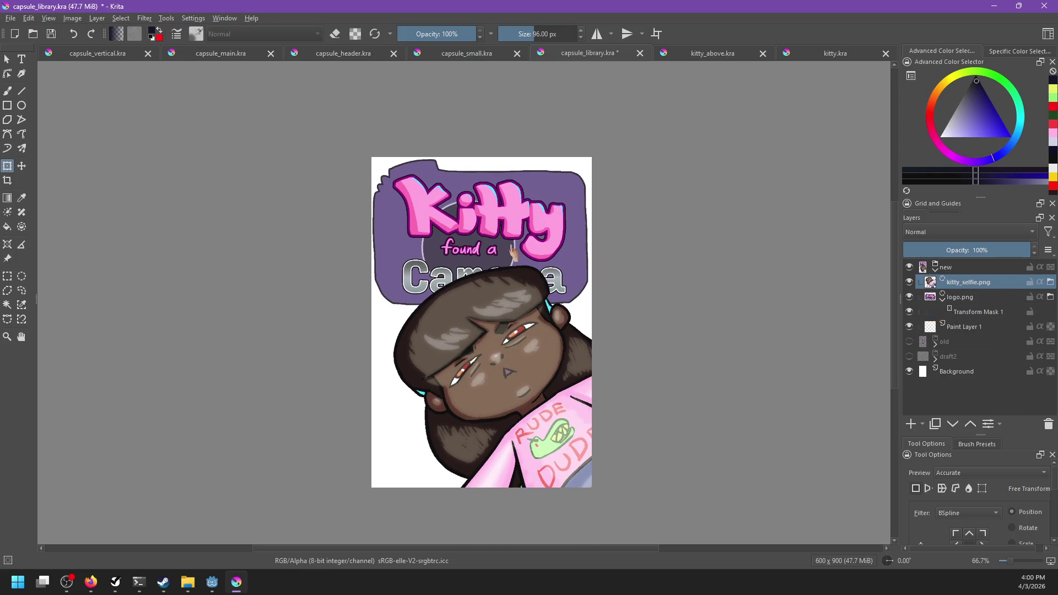
{"action": "left_click", "coordinate": [979, 298]}
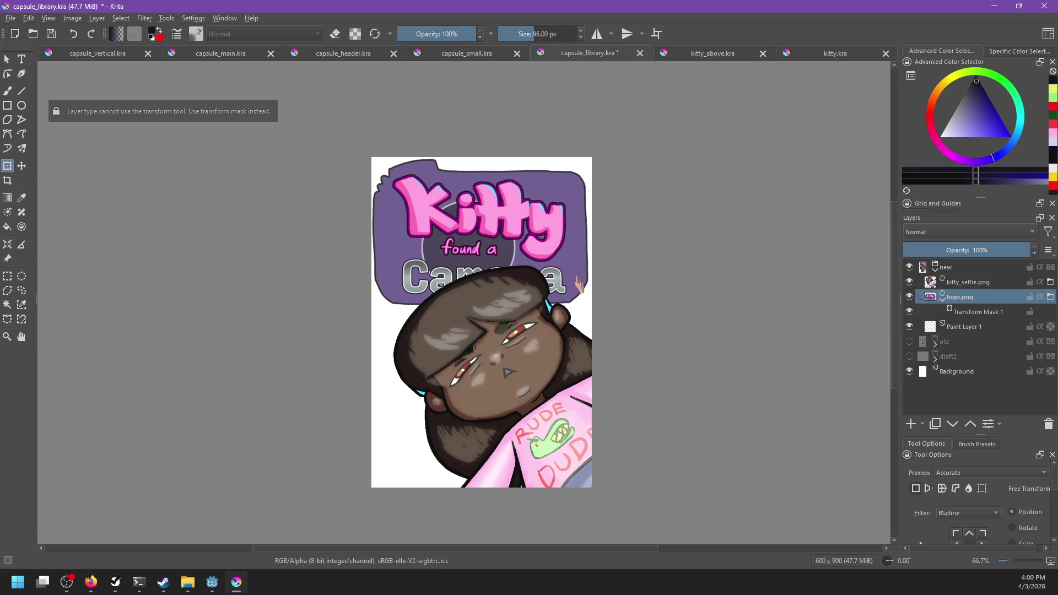
{"action": "left_click", "coordinate": [978, 312]}
{"action": "left_click_drag", "start_coordinate": [587, 305], "coordinate": [560, 288]}
{"action": "left_click_drag", "start_coordinate": [530, 239], "coordinate": [543, 241]}
{"action": "left_click_drag", "start_coordinate": [580, 290], "coordinate": [540, 255]}
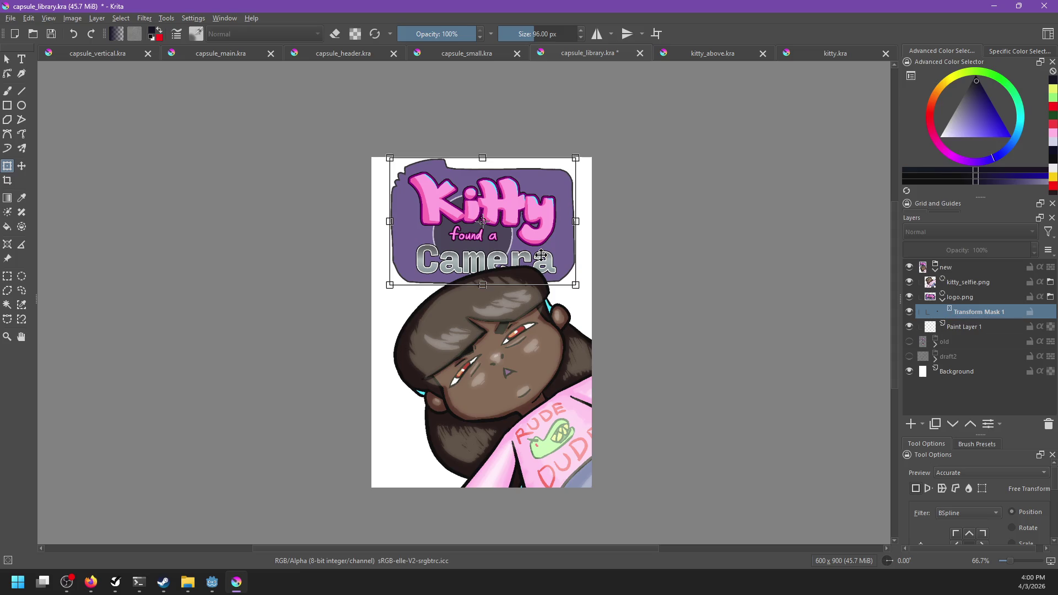
Step: Nudge the selfie slightly left and down, then save capsule_library.kra
{"action": "left_click", "coordinate": [967, 282]}
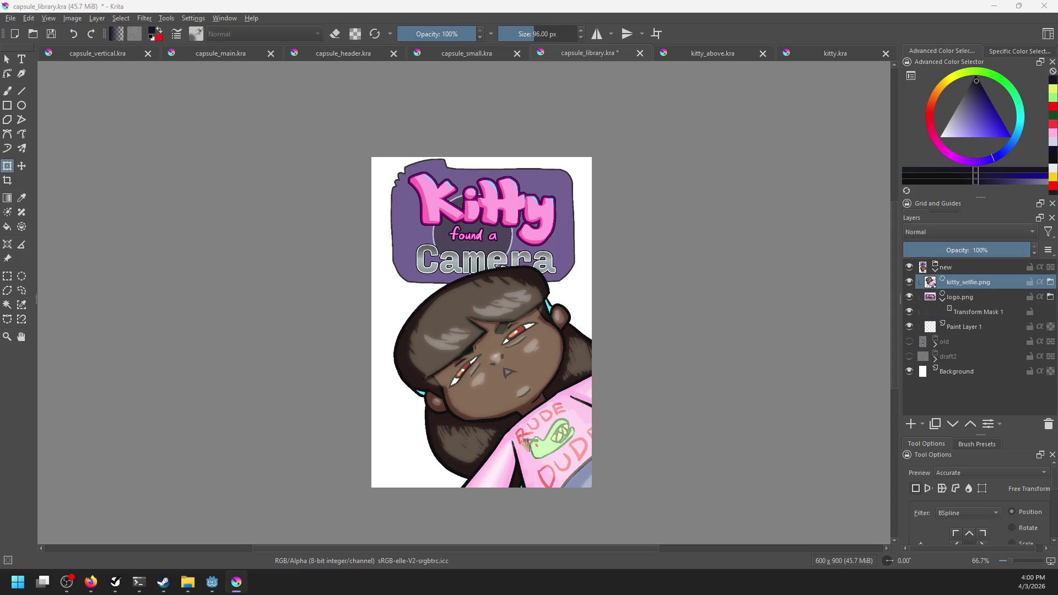
{"action": "left_click", "coordinate": [542, 429]}
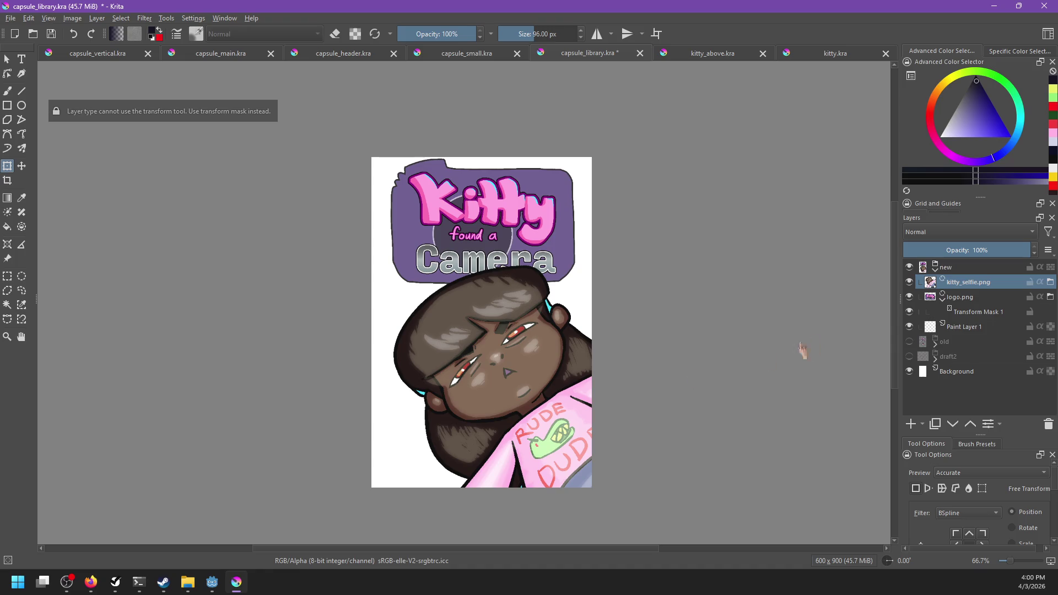
{"action": "key", "text": "t"}
{"action": "left_click_drag", "start_coordinate": [519, 391], "coordinate": [509, 411]}
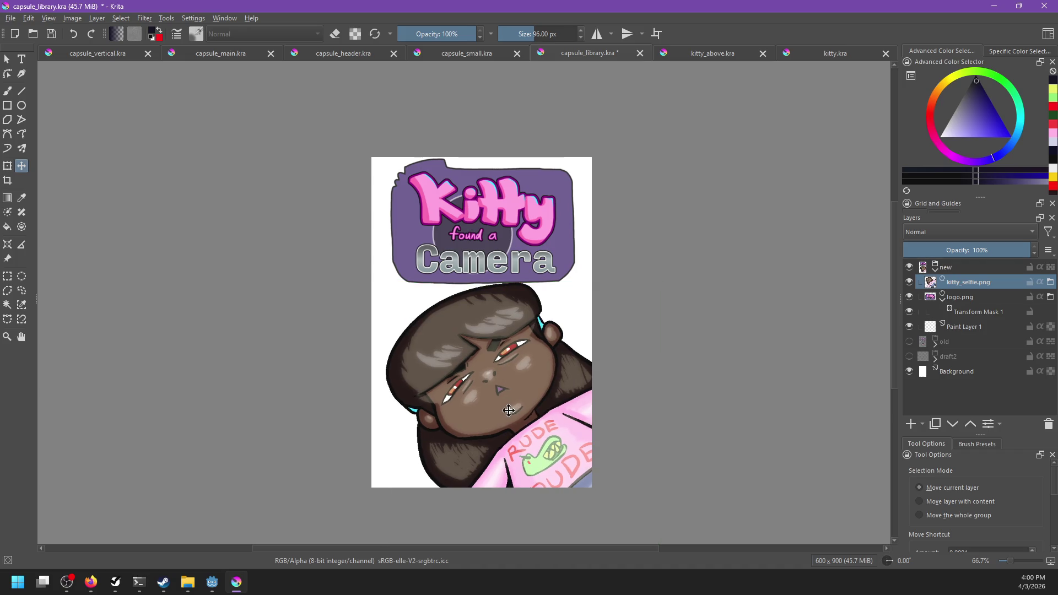
{"action": "key", "text": "ctrl+s"}
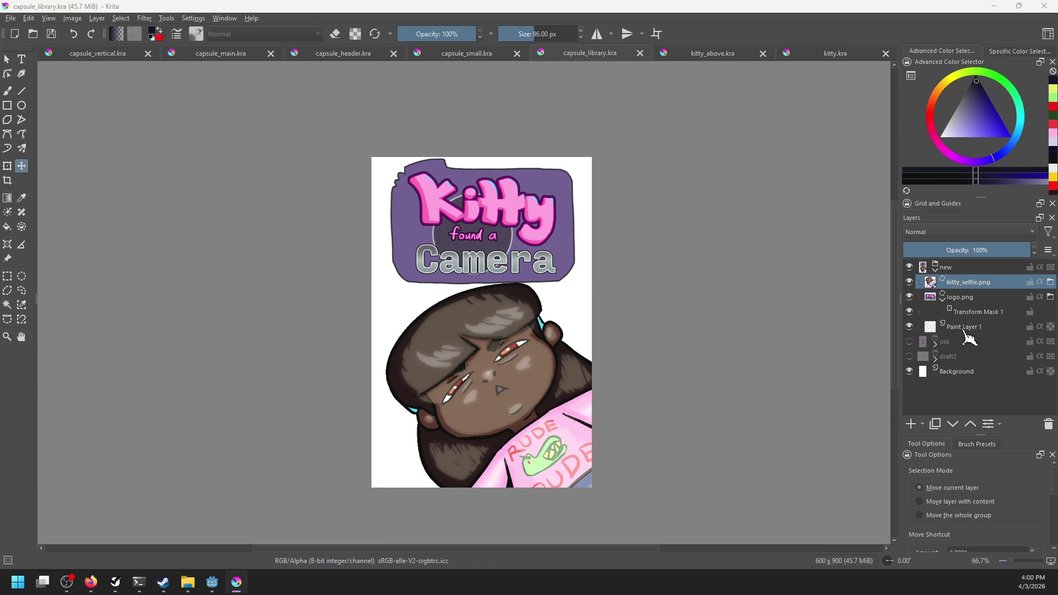
Step: Drop background.png from the steam_page folder into Krita as a new layer
{"action": "left_click", "coordinate": [187, 582]}
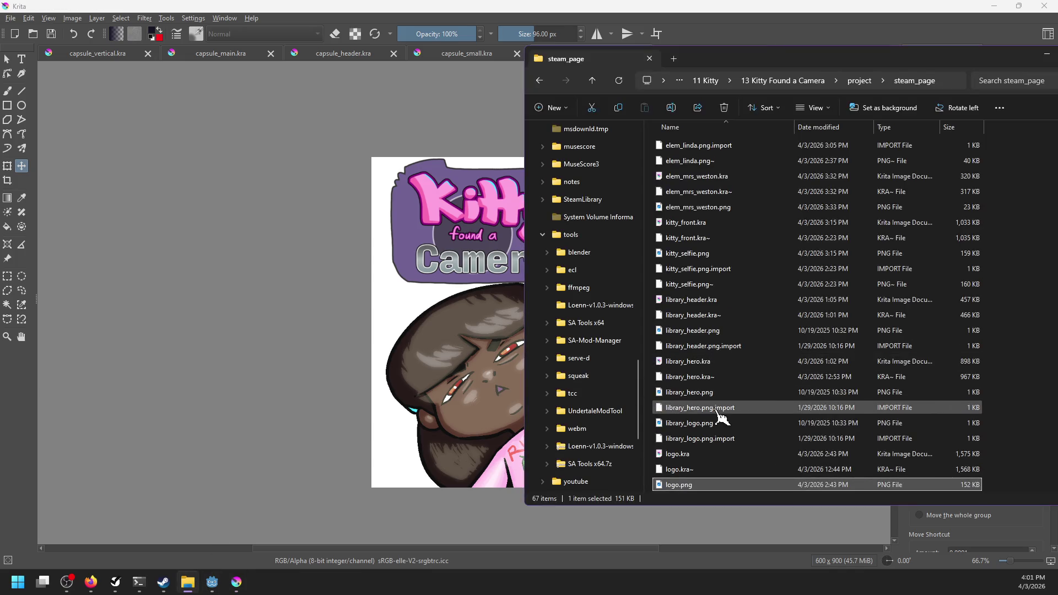
{"action": "scroll", "coordinate": [722, 418], "scroll_direction": "up", "scroll_amount": 10}
{"action": "left_click_drag", "start_coordinate": [716, 242], "coordinate": [499, 279]}
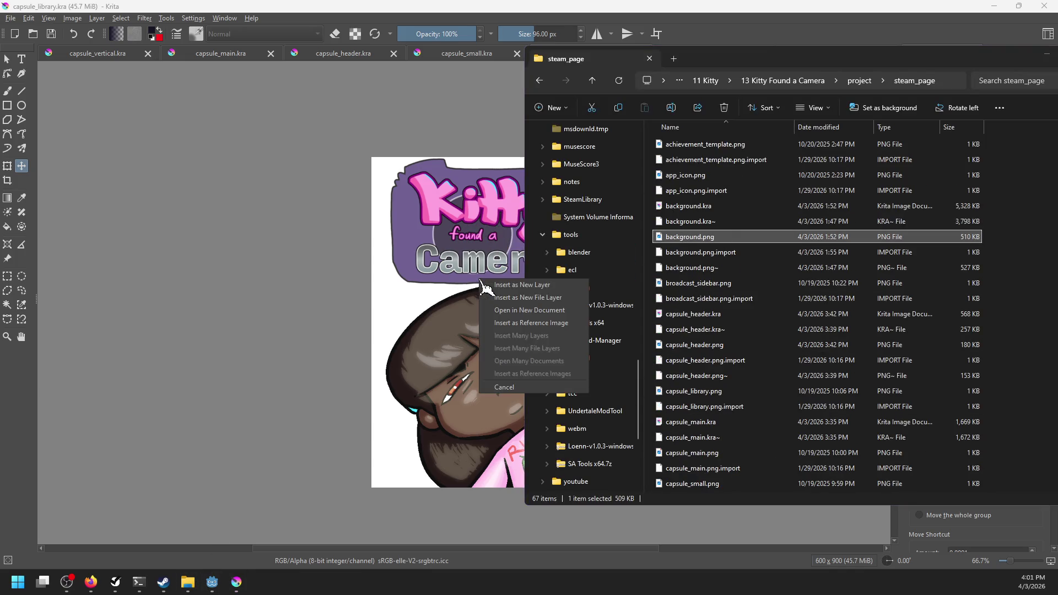
{"action": "left_click", "coordinate": [500, 285]}
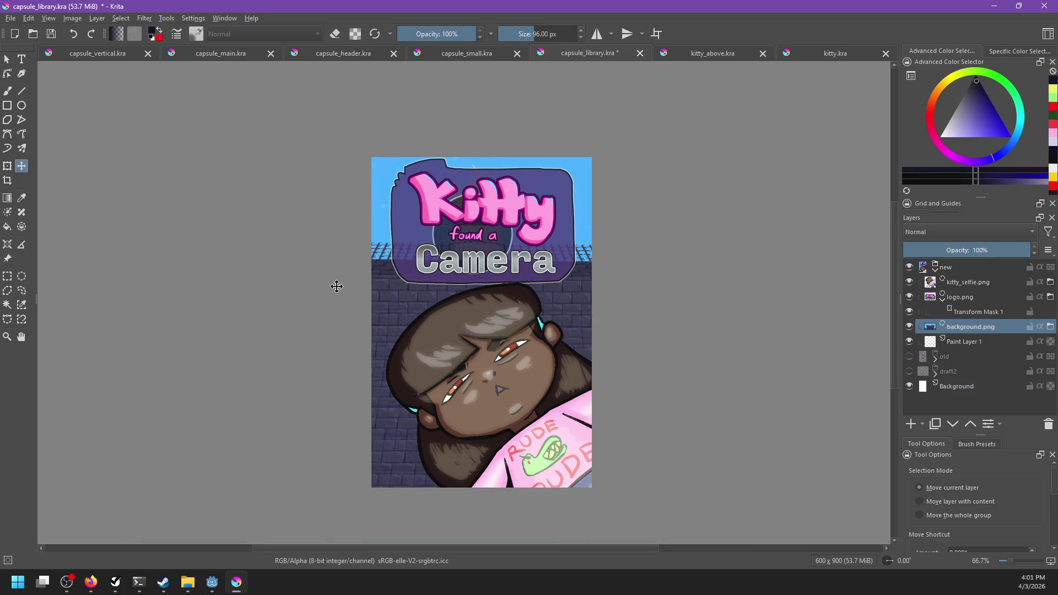
Step: Delete Paint Layer 1 and save capsule_library.kra, confirming the save prompt
{"action": "left_click", "coordinate": [968, 342]}
{"action": "left_click", "coordinate": [1049, 424]}
{"action": "key", "text": "ctrl+s"}
{"action": "key", "text": "Return"}
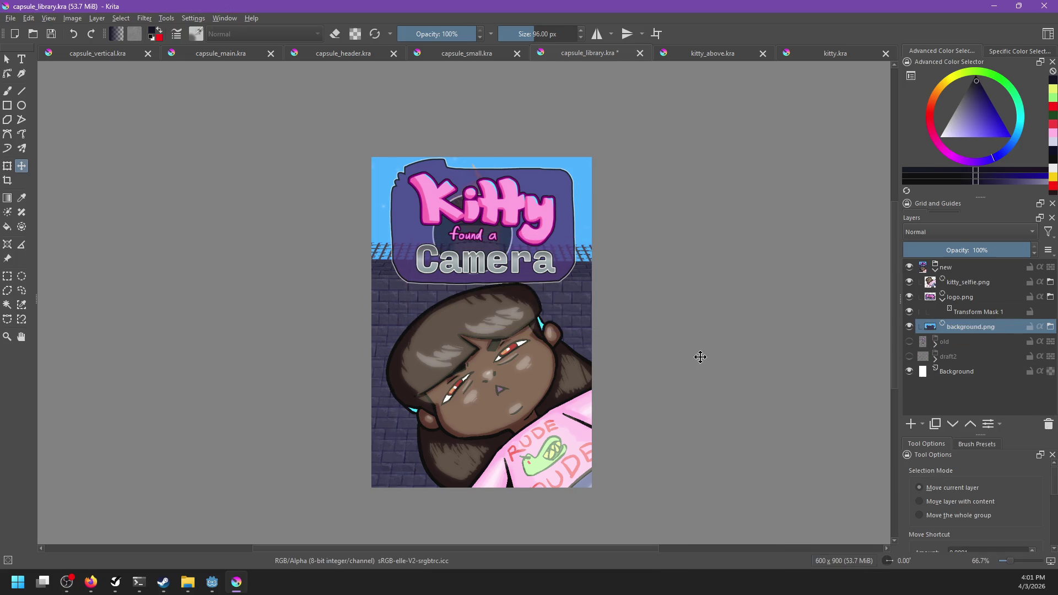
Step: Export the artwork as capsule_library.png, overwriting the old file and accepting the PNG options
{"action": "scroll", "coordinate": [674, 355], "scroll_direction": "down", "scroll_amount": 4}
{"action": "scroll", "coordinate": [675, 356], "scroll_direction": "up", "scroll_amount": 2}
{"action": "scroll", "coordinate": [609, 330], "scroll_direction": "right", "scroll_amount": 3}
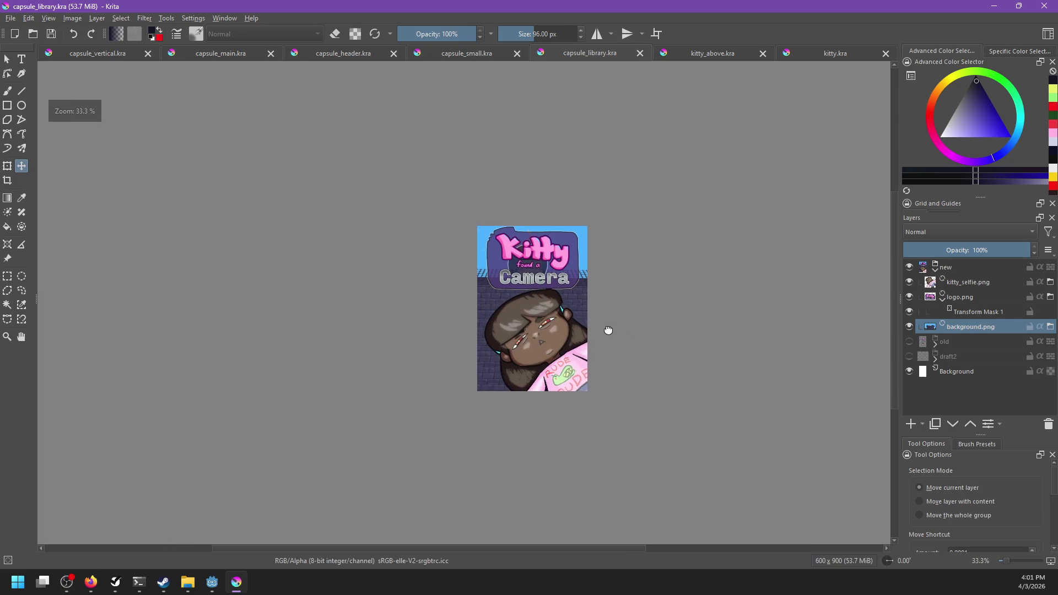
{"action": "key", "text": "alt+Tab"}
{"action": "key", "text": "alt+Tab"}
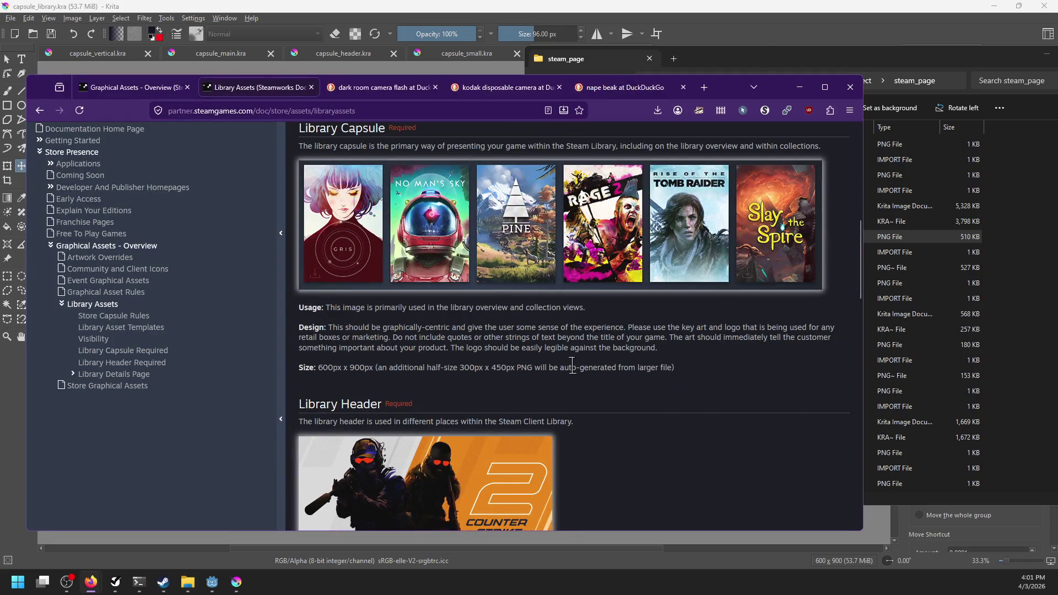
{"action": "key", "text": "alt+Tab"}
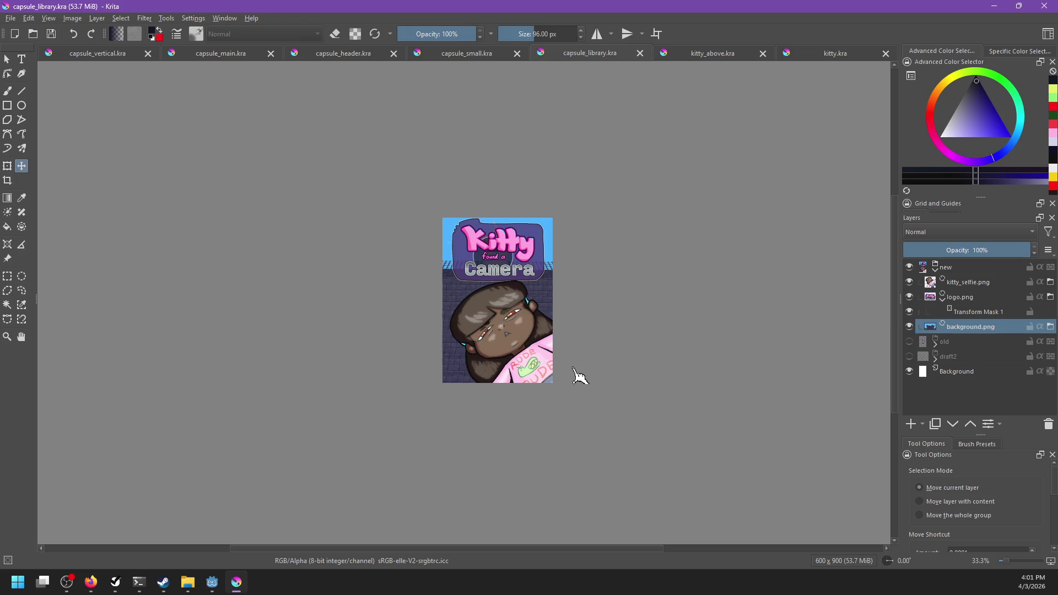
{"action": "key", "text": "ctrl+shift+e"}
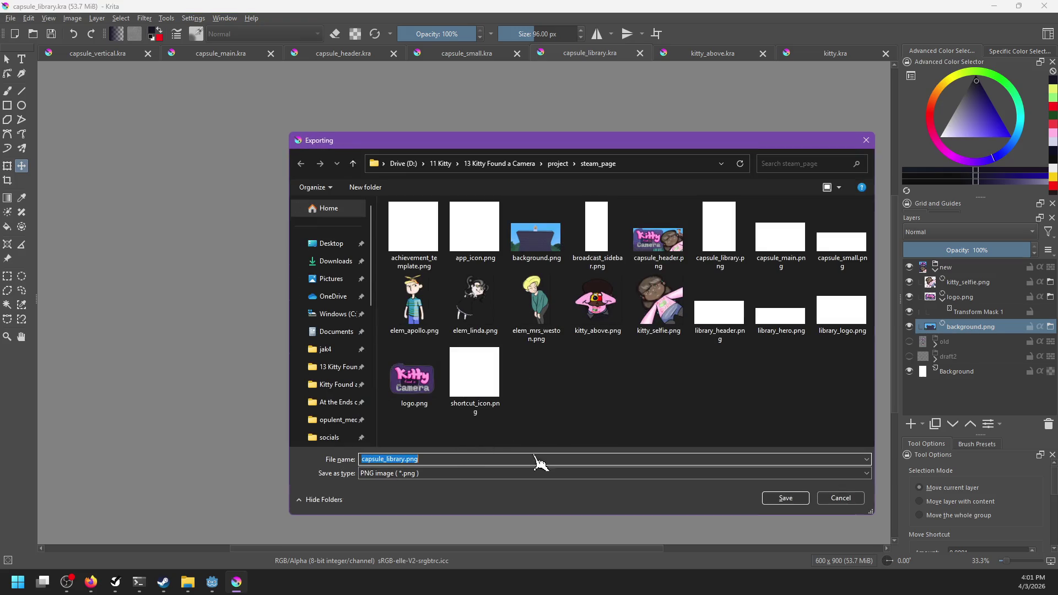
{"action": "left_click", "coordinate": [783, 498]}
{"action": "left_click", "coordinate": [558, 290]}
{"action": "left_click", "coordinate": [579, 373]}
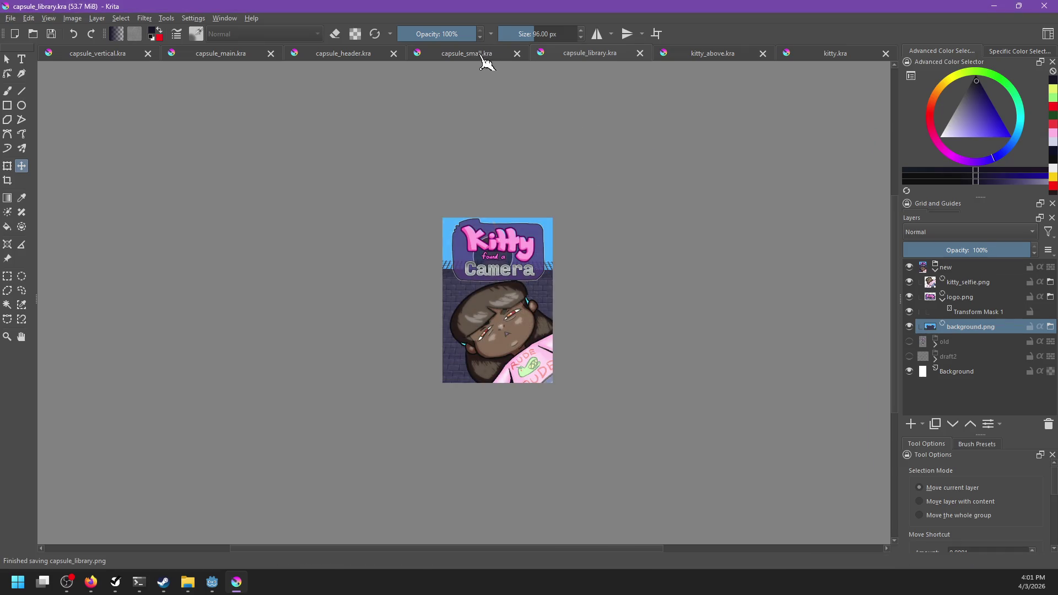
Step: Mark the Capsule, Small task as Completed in NP-ToDo
{"action": "key", "text": "alt+Tab"}
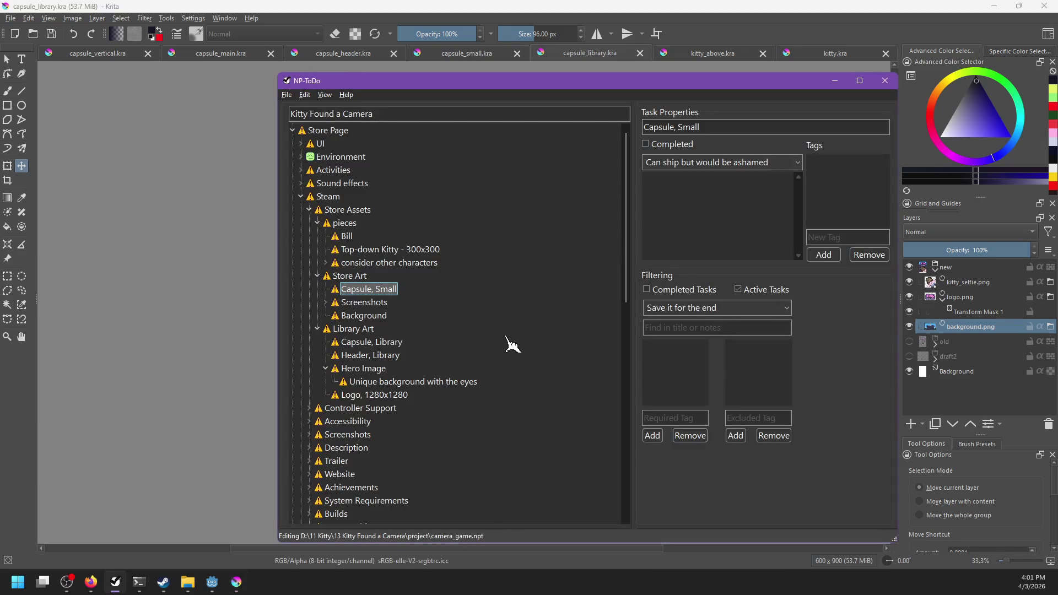
{"action": "right_click", "coordinate": [374, 292]}
{"action": "left_click", "coordinate": [385, 293]}
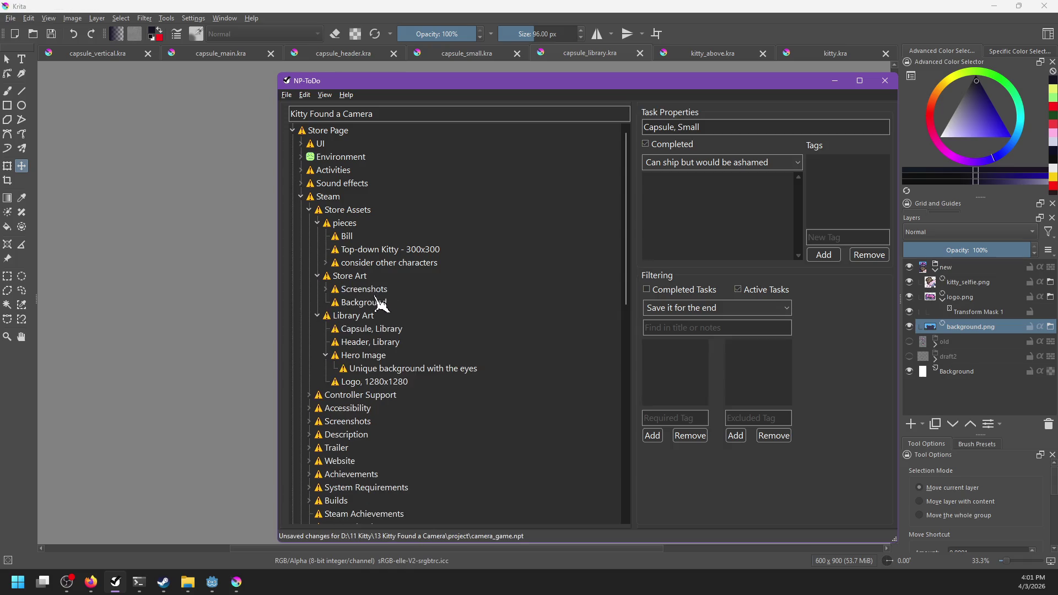
{"action": "left_click", "coordinate": [352, 303]}
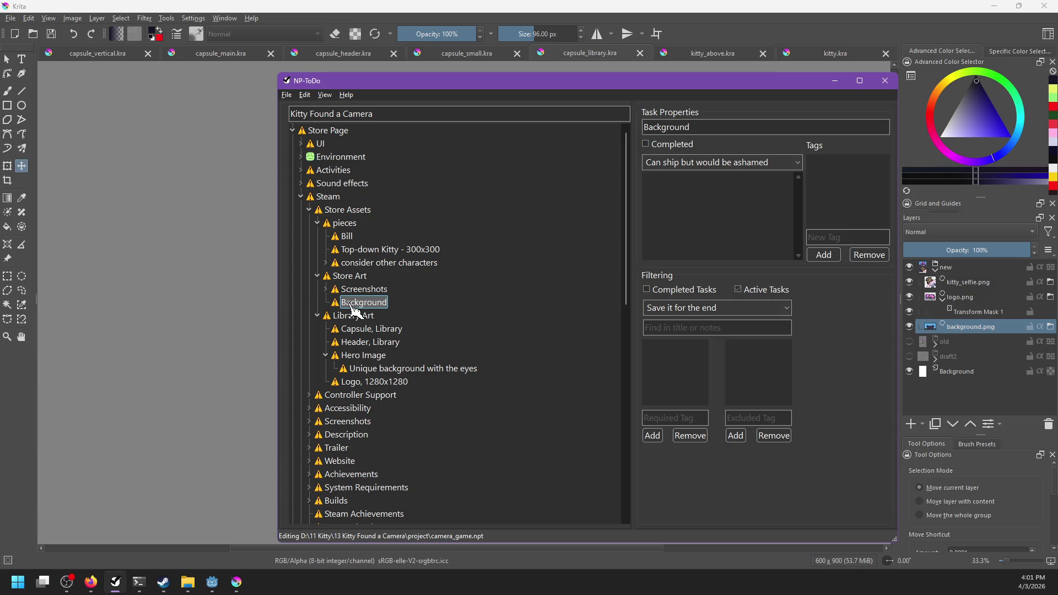
Step: Mark the Capsule, Library task as Completed, then go to the Steamworks library assets page
{"action": "key", "text": "alt+Tab"}
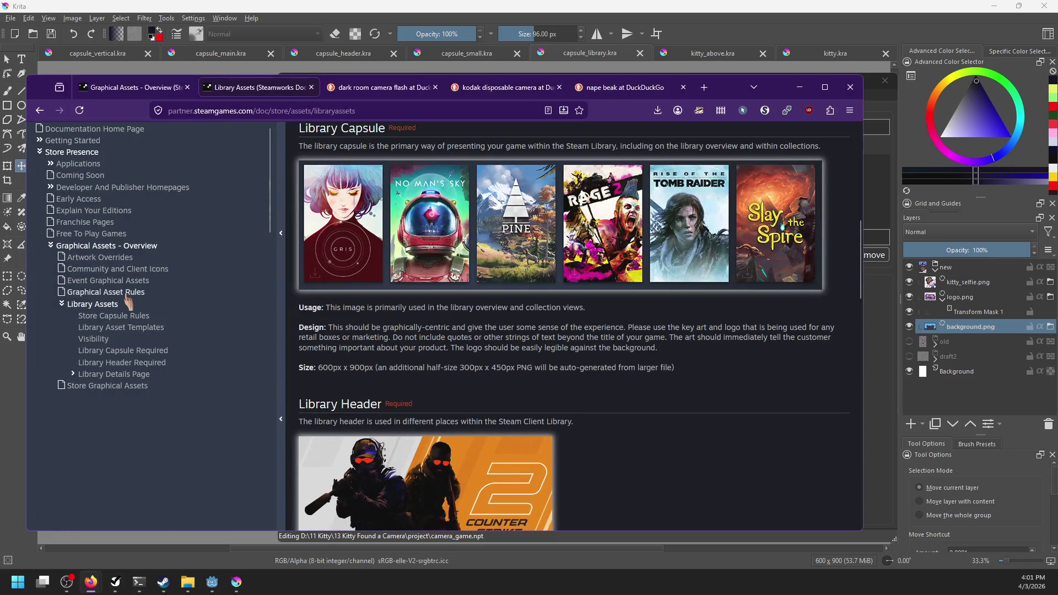
{"action": "key", "text": "alt+Tab"}
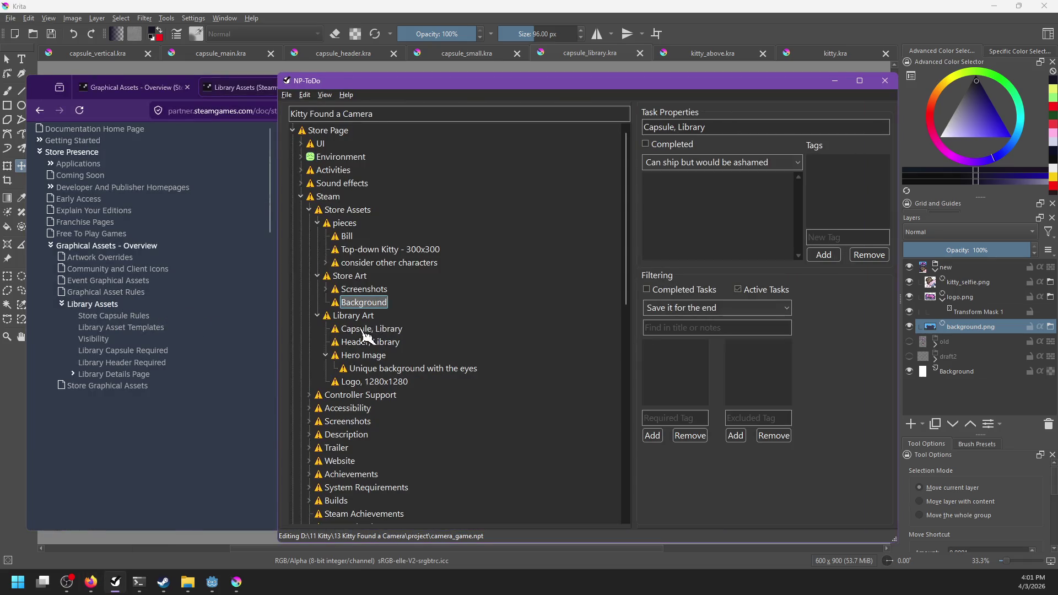
{"action": "left_click", "coordinate": [364, 330]}
{"action": "right_click", "coordinate": [355, 330]}
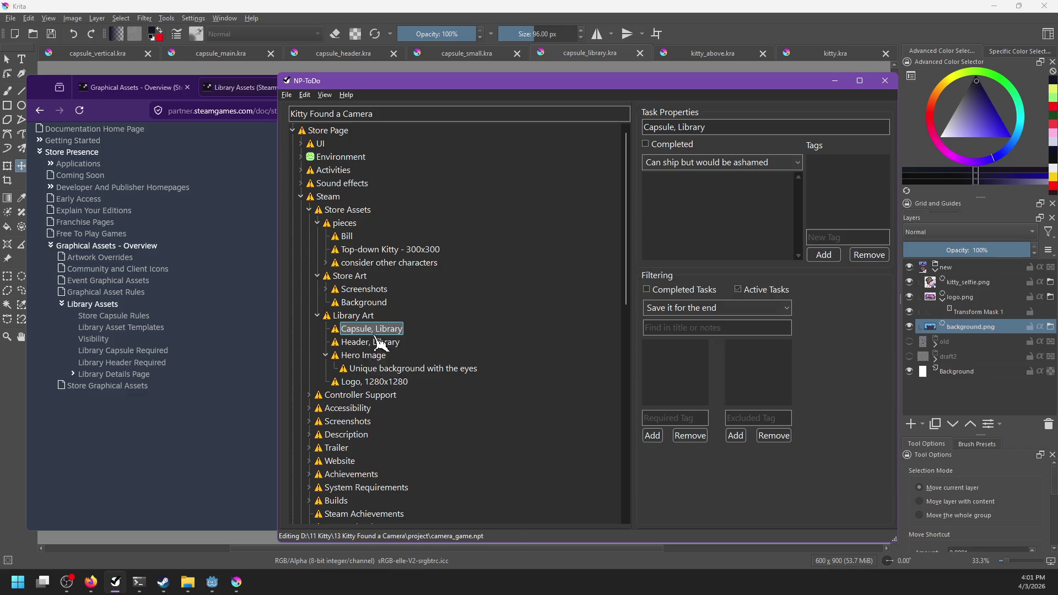
{"action": "left_click", "coordinate": [380, 336]}
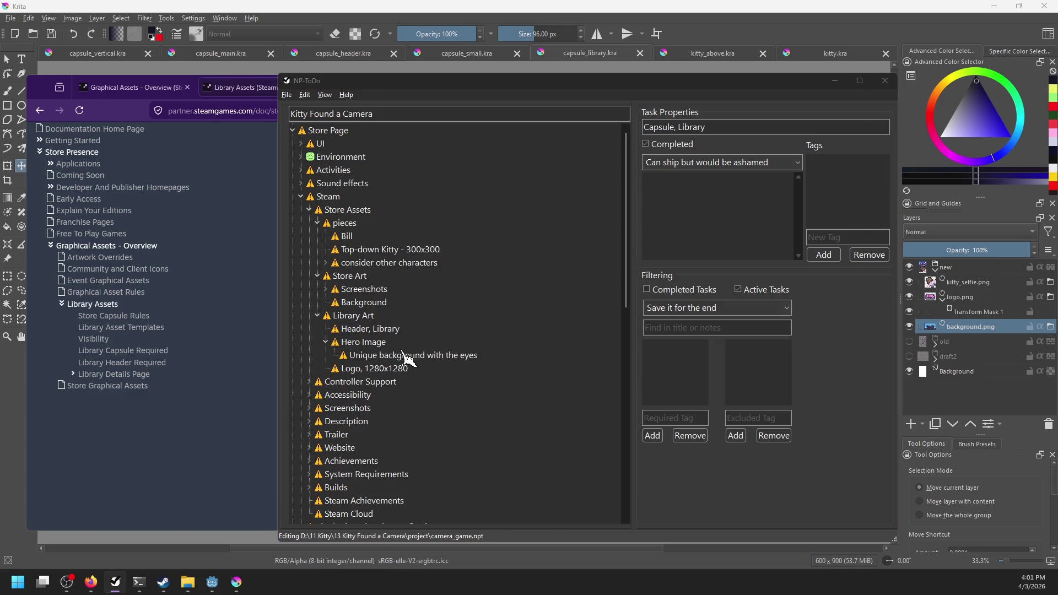
{"action": "key", "text": "alt+Tab"}
{"action": "scroll", "coordinate": [418, 355], "scroll_direction": "down", "scroll_amount": 4}
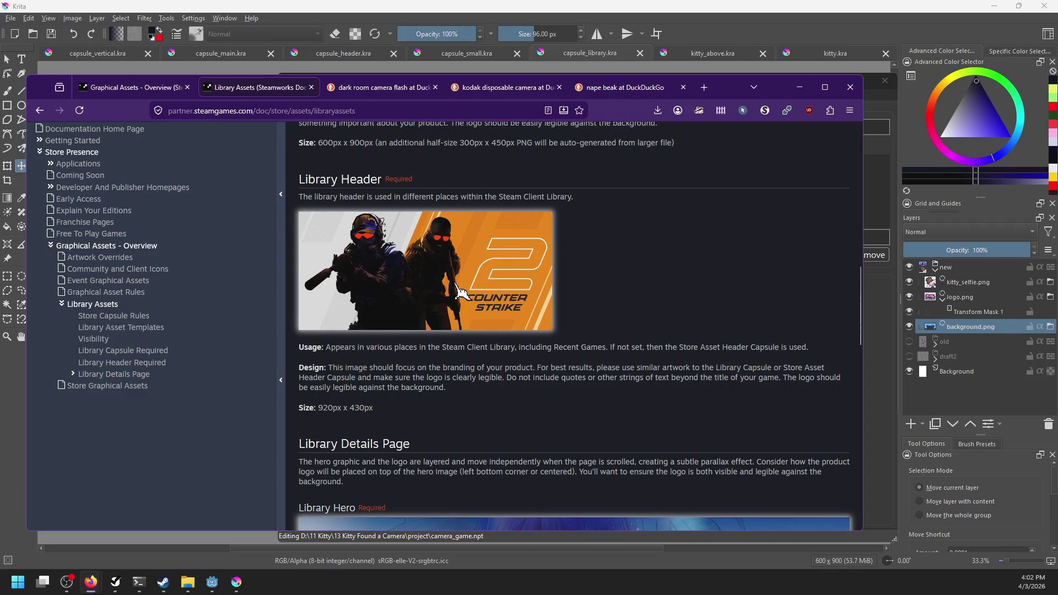
Step: Scroll the Library Assets page to the Library Header and Hero specs, then return to Krita
{"action": "scroll", "coordinate": [457, 284], "scroll_direction": "up", "scroll_amount": 1}
{"action": "scroll", "coordinate": [458, 286], "scroll_direction": "down", "scroll_amount": 1}
{"action": "key", "text": "alt+Tab"}
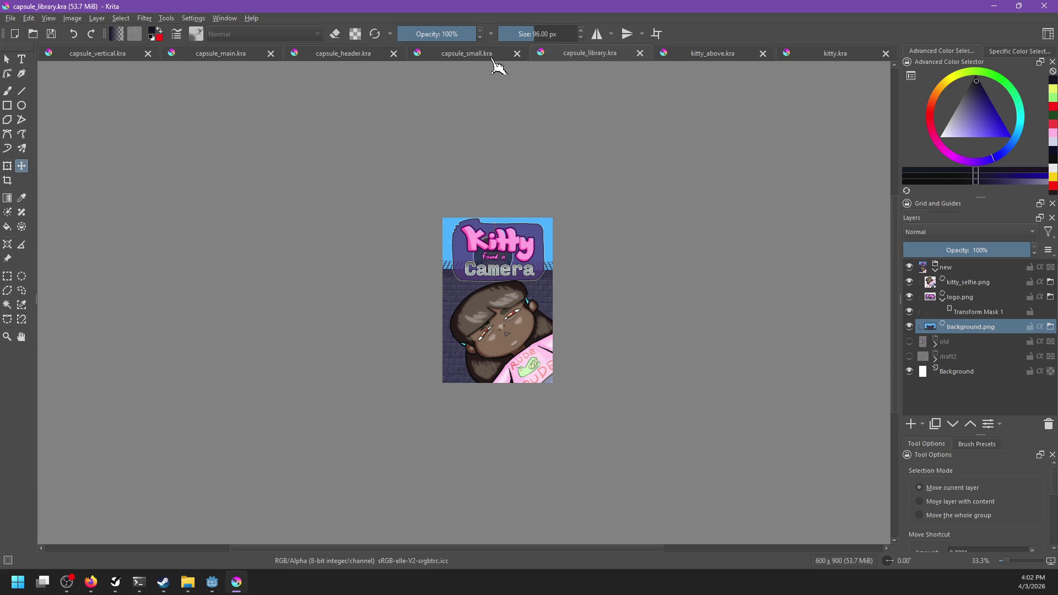
Step: Close capsule_vertical, capsule_main, capsule_header, capsule_small, capsule_library, kitty_above and kitty documents
{"action": "left_click", "coordinate": [147, 54]}
{"action": "left_click", "coordinate": [168, 53]}
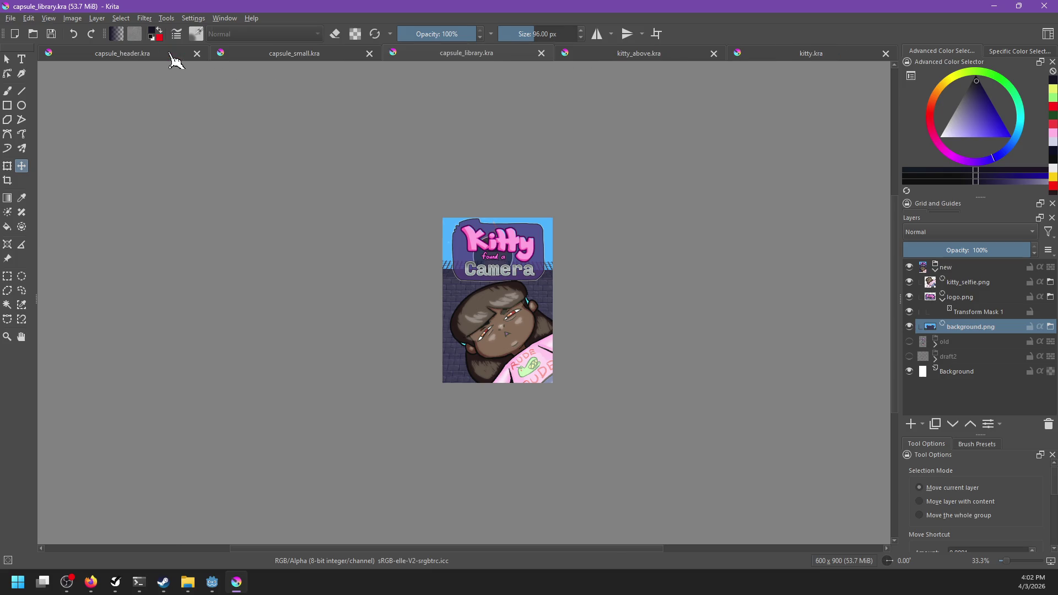
{"action": "left_click", "coordinate": [198, 54]}
{"action": "left_click", "coordinate": [240, 53]}
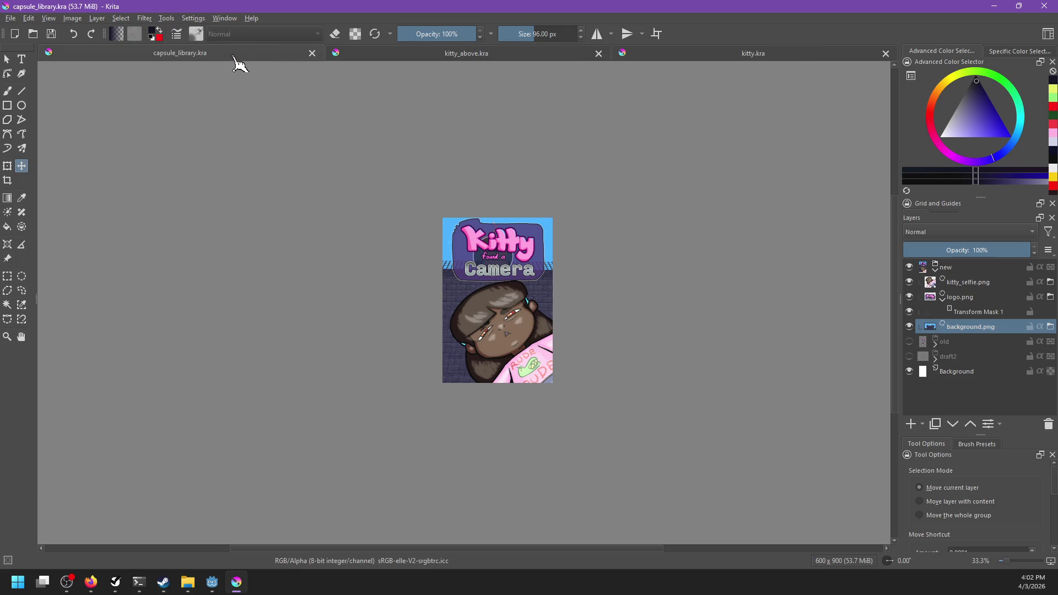
{"action": "left_click", "coordinate": [312, 54]}
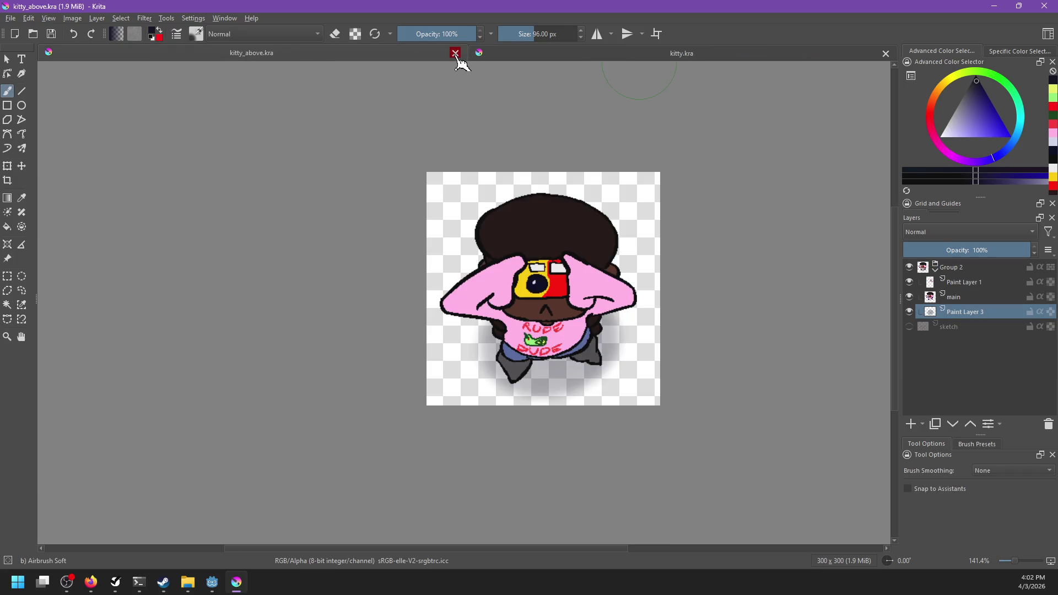
{"action": "left_click", "coordinate": [455, 53]}
{"action": "left_click", "coordinate": [885, 52]}
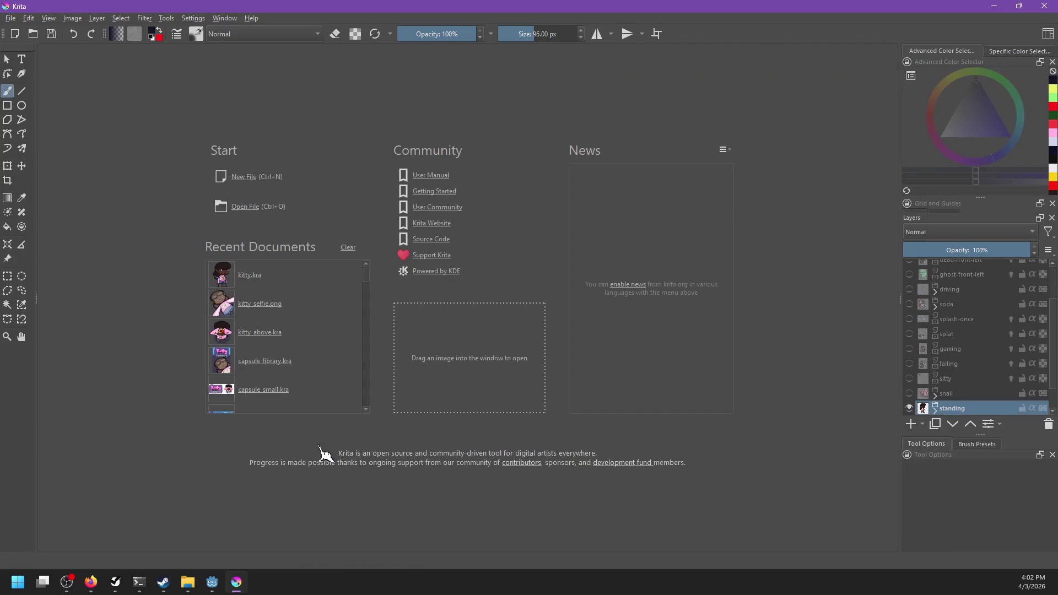
{"action": "key", "text": "alt+Tab"}
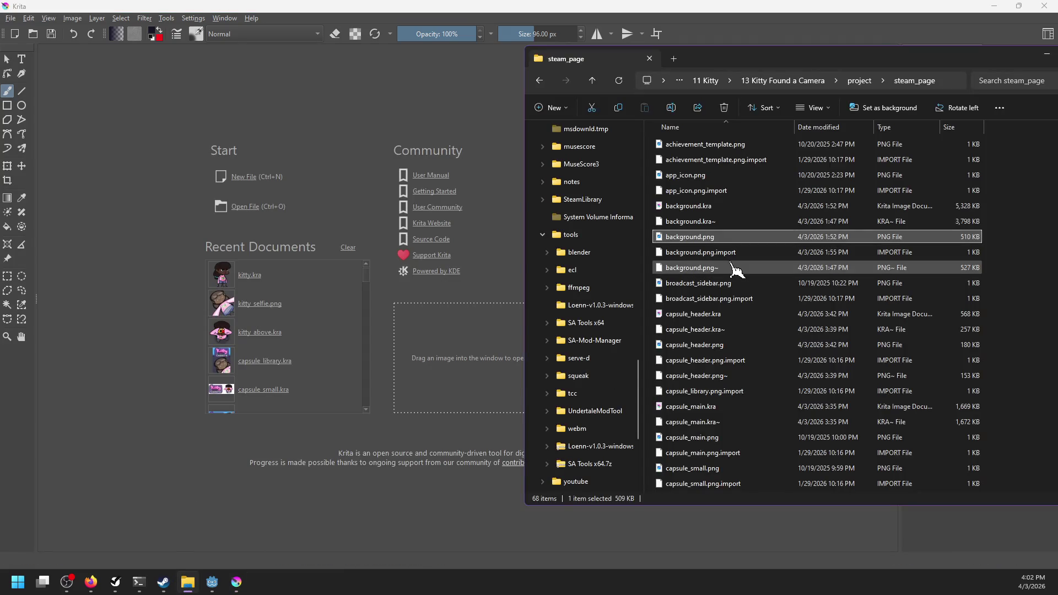
Step: Find library_header.kra in the steam_page folder and drag it into Krita
{"action": "scroll", "coordinate": [705, 281], "scroll_direction": "down", "scroll_amount": 10}
{"action": "scroll", "coordinate": [741, 295], "scroll_direction": "down", "scroll_amount": 2}
{"action": "scroll", "coordinate": [717, 386], "scroll_direction": "up", "scroll_amount": 12}
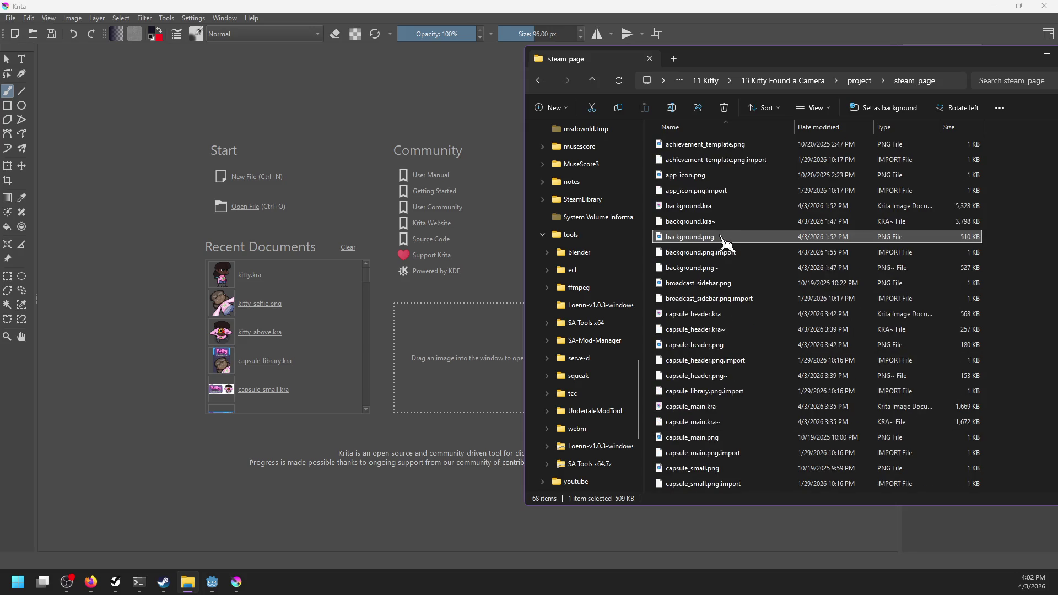
{"action": "scroll", "coordinate": [716, 307], "scroll_direction": "down", "scroll_amount": 3}
{"action": "key", "text": "alt+Tab"}
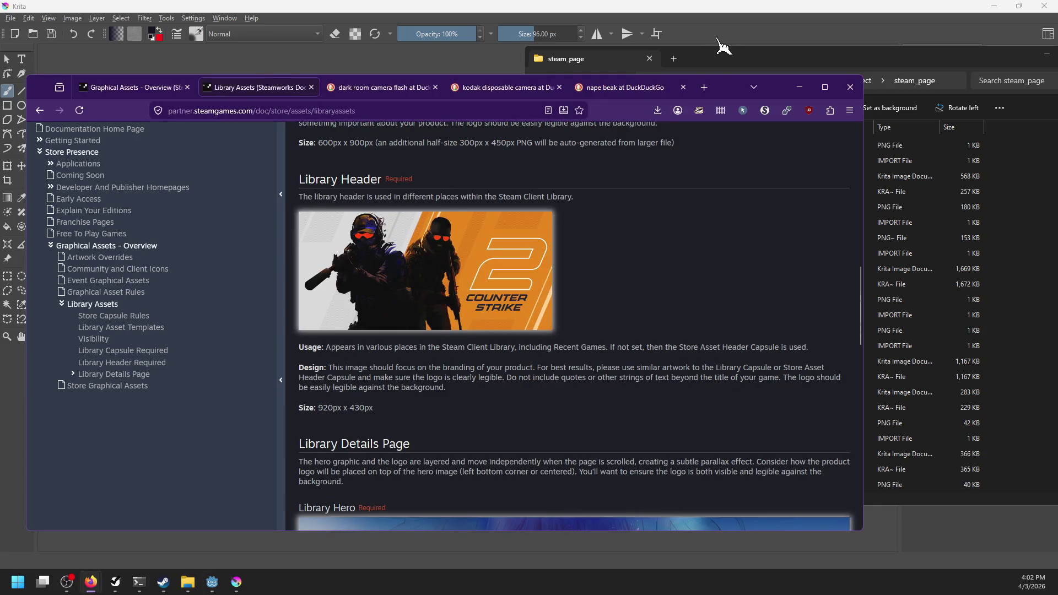
{"action": "left_click", "coordinate": [723, 62]}
{"action": "scroll", "coordinate": [716, 220], "scroll_direction": "up", "scroll_amount": 3}
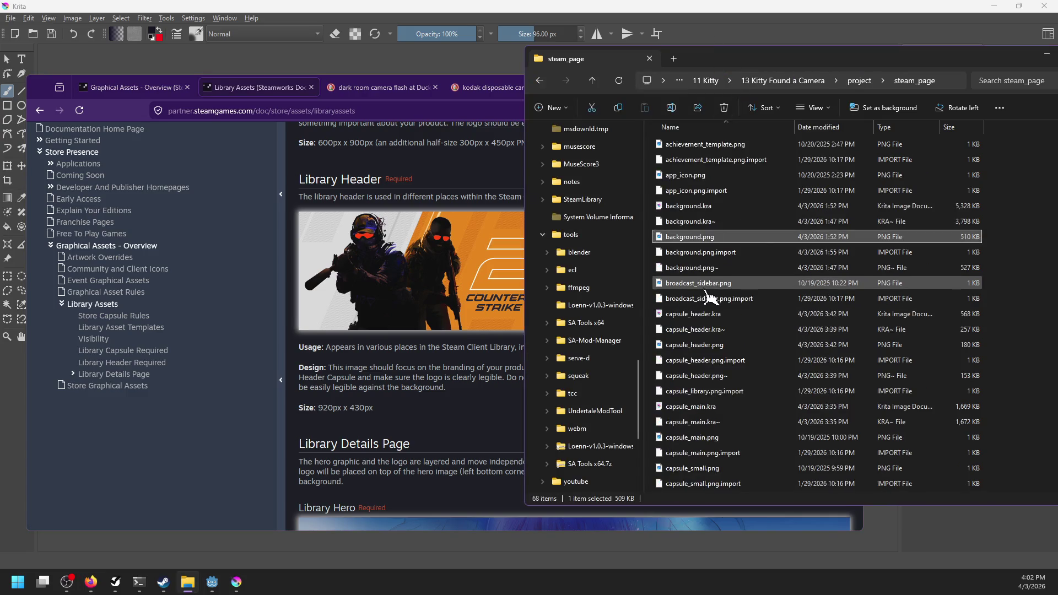
{"action": "scroll", "coordinate": [711, 385], "scroll_direction": "down", "scroll_amount": 5}
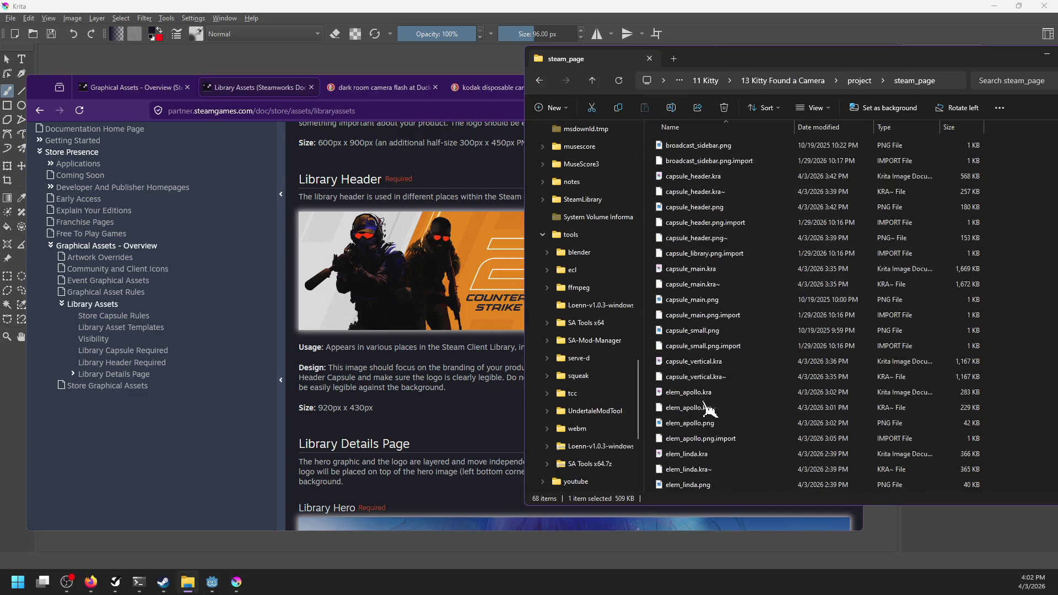
{"action": "scroll", "coordinate": [710, 408], "scroll_direction": "down", "scroll_amount": 5}
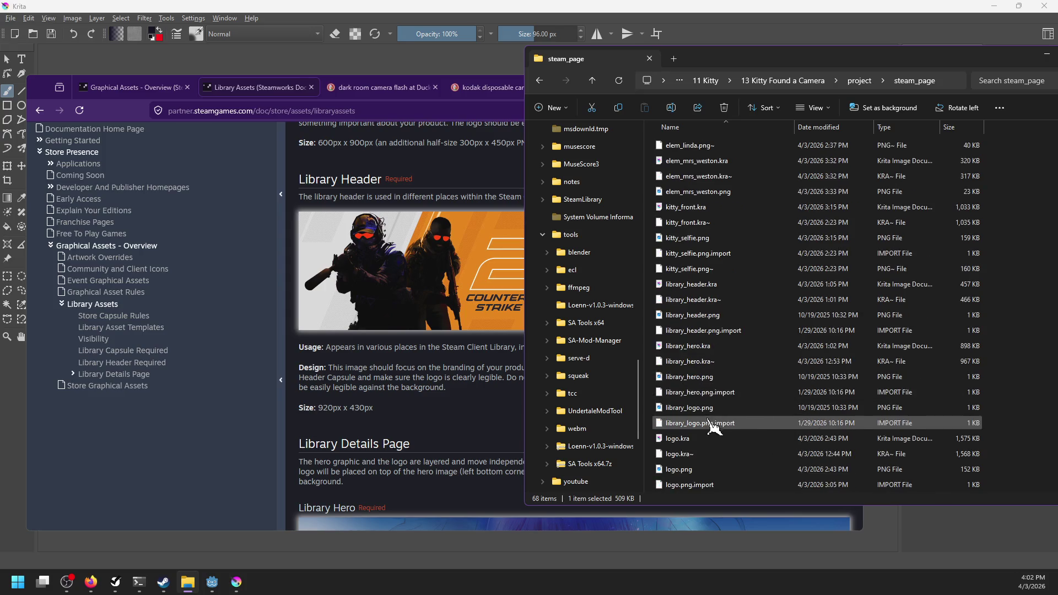
{"action": "left_click", "coordinate": [692, 317]}
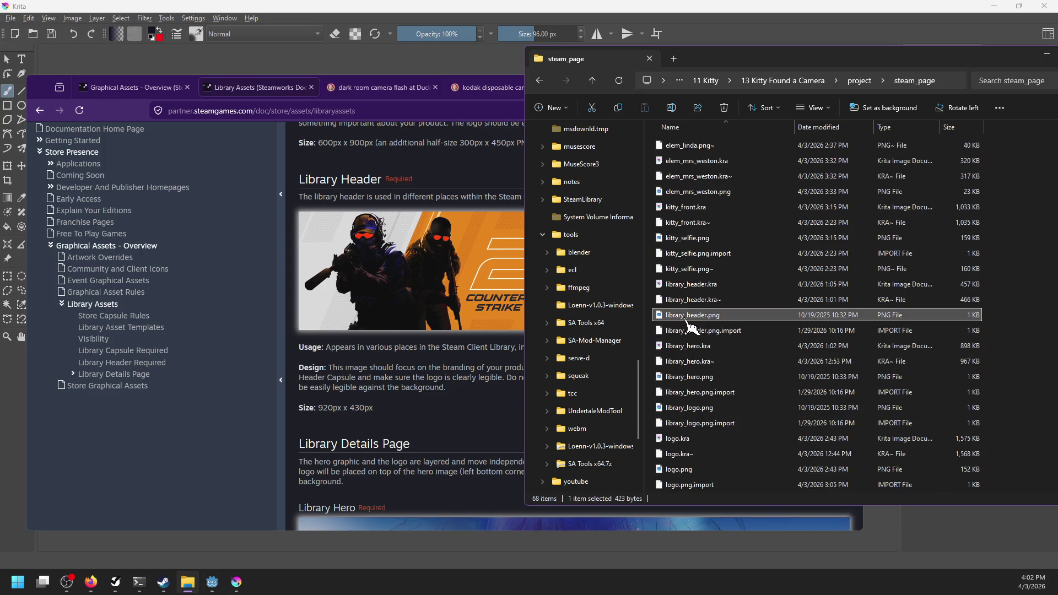
{"action": "left_click", "coordinate": [685, 286]}
{"action": "mouse_move", "coordinate": [686, 290]}
{"action": "left_mouse_down"}
{"action": "mouse_move", "coordinate": [427, 165]}
{"action": "mouse_move", "coordinate": [490, 165]}
{"action": "mouse_move", "coordinate": [686, 264]}
{"action": "mouse_move", "coordinate": [693, 298]}
{"action": "left_mouse_up"}
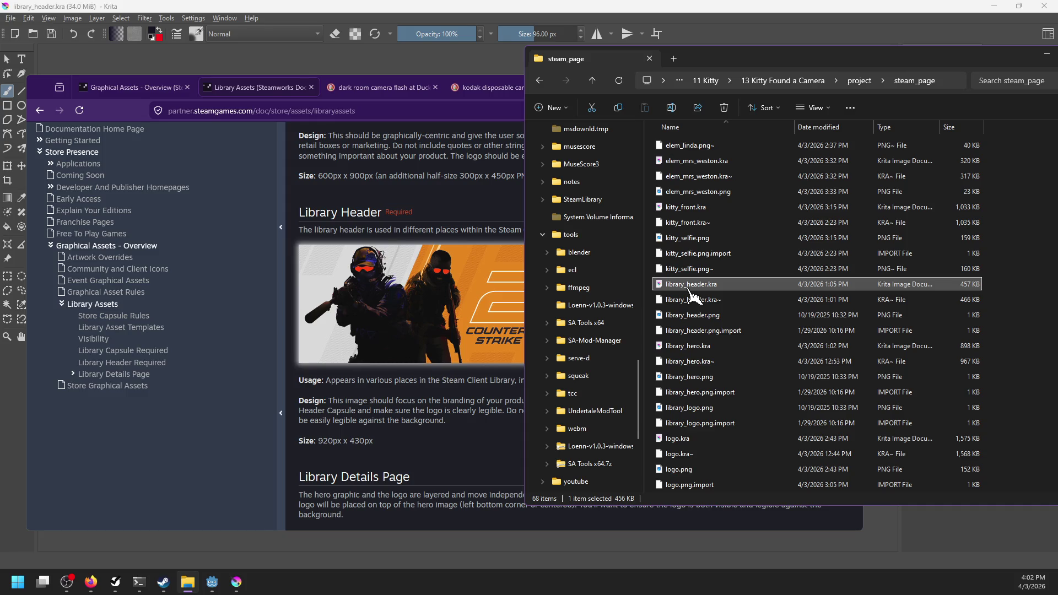
Step: Reset library_header's view to 100% zoom, then bring up the Open Images dialog
{"action": "key", "text": "1"}
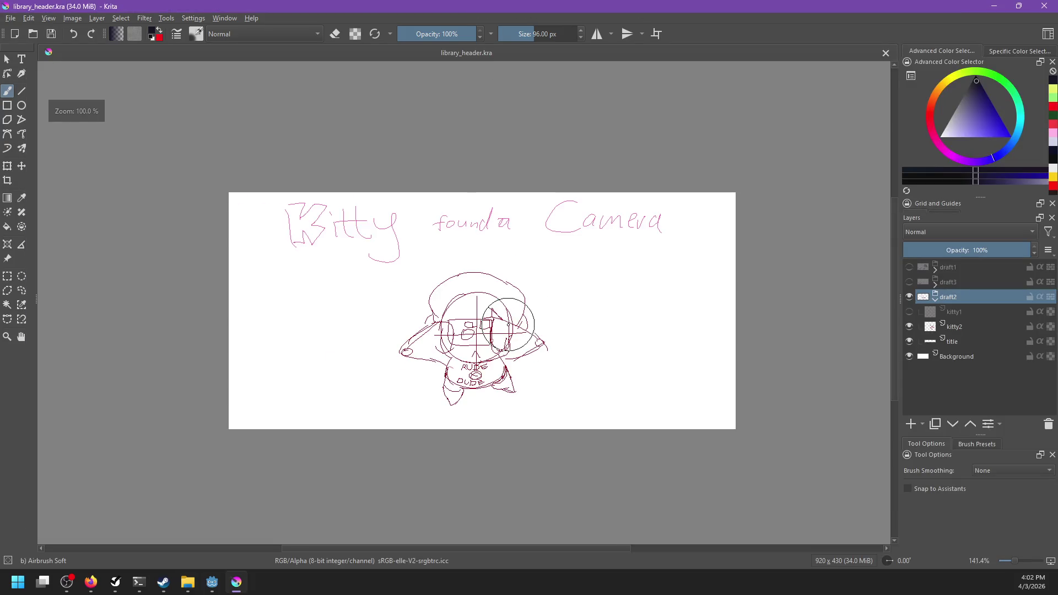
{"action": "left_click_drag", "start_coordinate": [501, 326], "coordinate": [490, 326]}
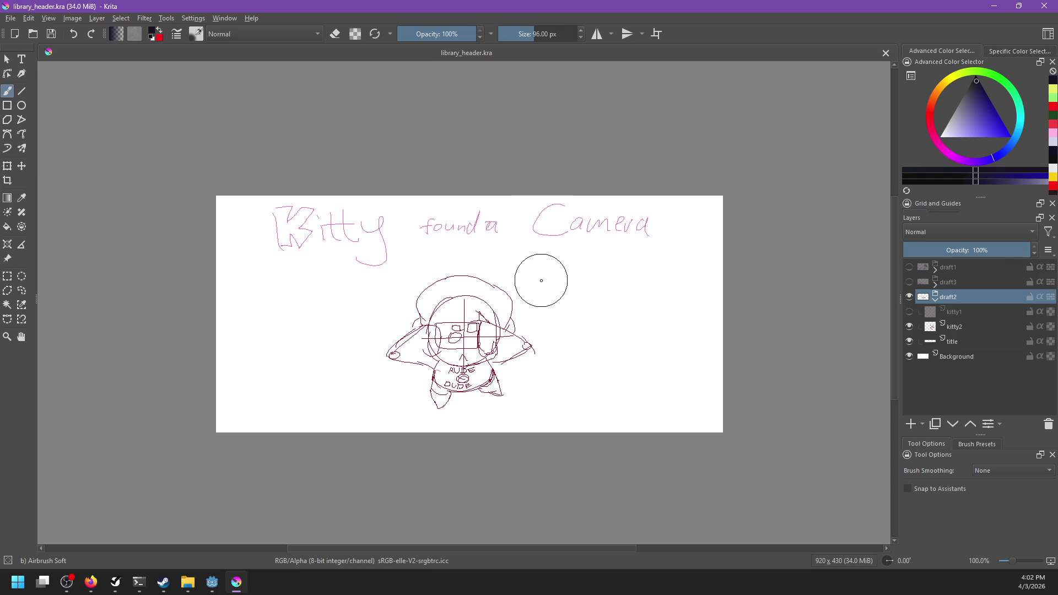
{"action": "key", "text": "alt+Tab"}
{"action": "key", "text": "alt+Tab"}
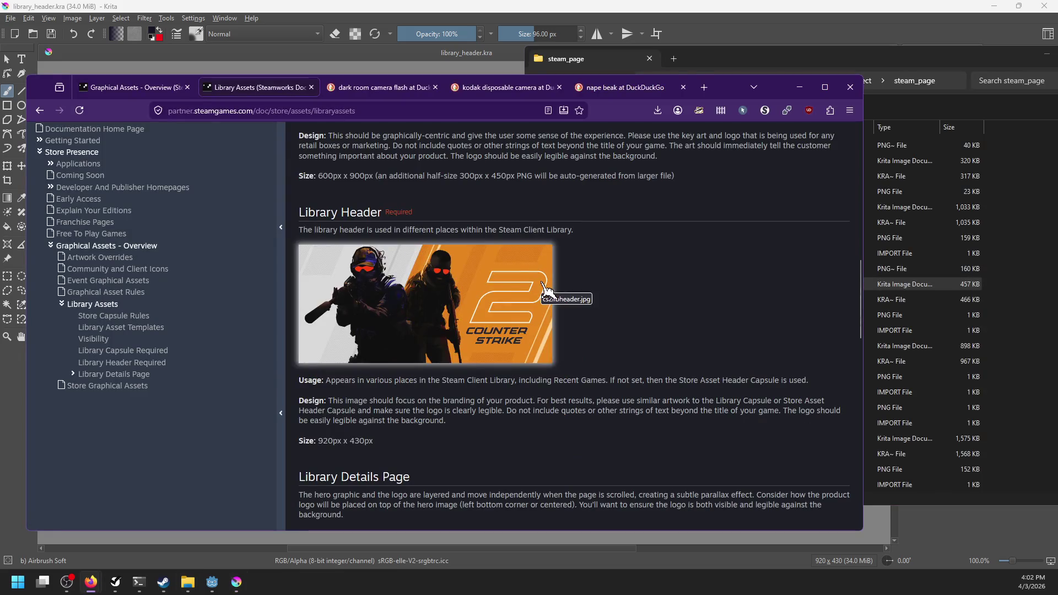
{"action": "key", "text": "alt+Tab"}
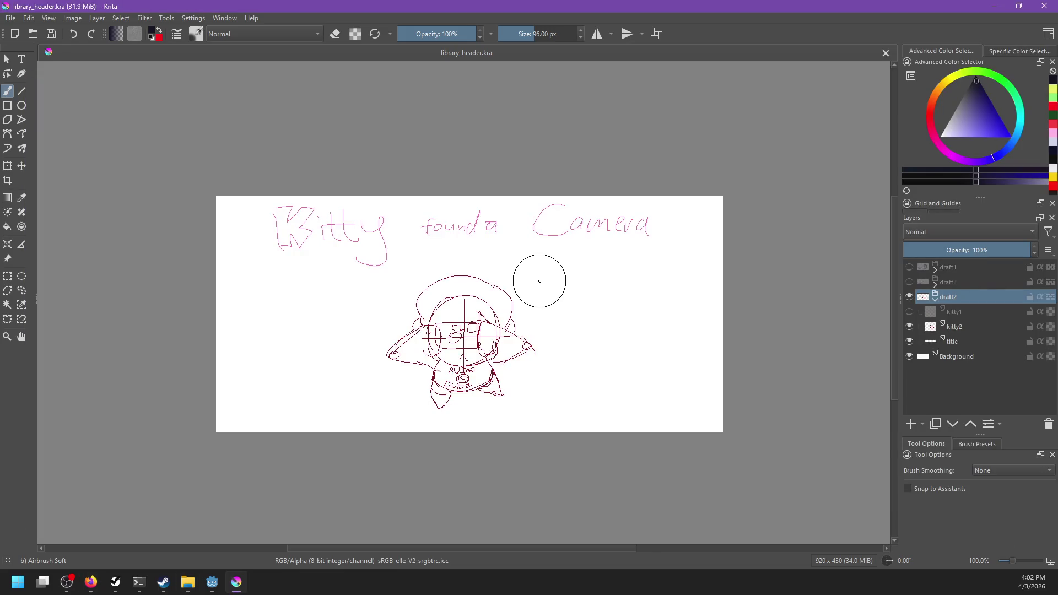
{"action": "key", "text": "ctrl+o"}
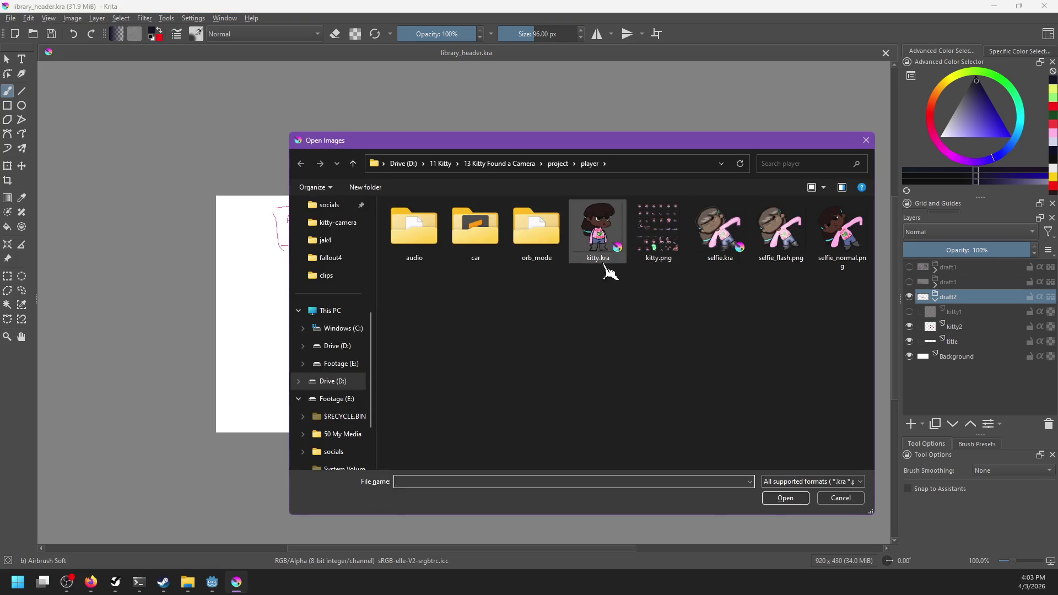
Step: Cancel the Open dialog and insert logo.png into library_header.kra as a new file layer
{"action": "key", "text": "Escape"}
{"action": "key", "text": "alt+Tab"}
{"action": "scroll", "coordinate": [761, 364], "scroll_direction": "down", "scroll_amount": 1}
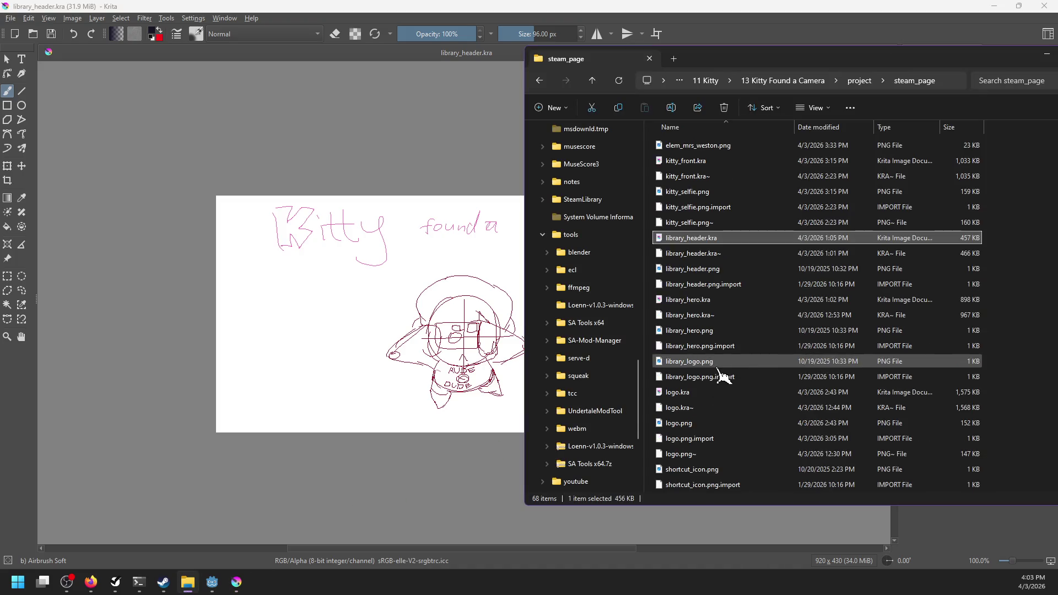
{"action": "mouse_move", "coordinate": [683, 423]}
{"action": "left_mouse_down"}
{"action": "mouse_move", "coordinate": [687, 432]}
{"action": "mouse_move", "coordinate": [411, 368]}
{"action": "left_mouse_up"}
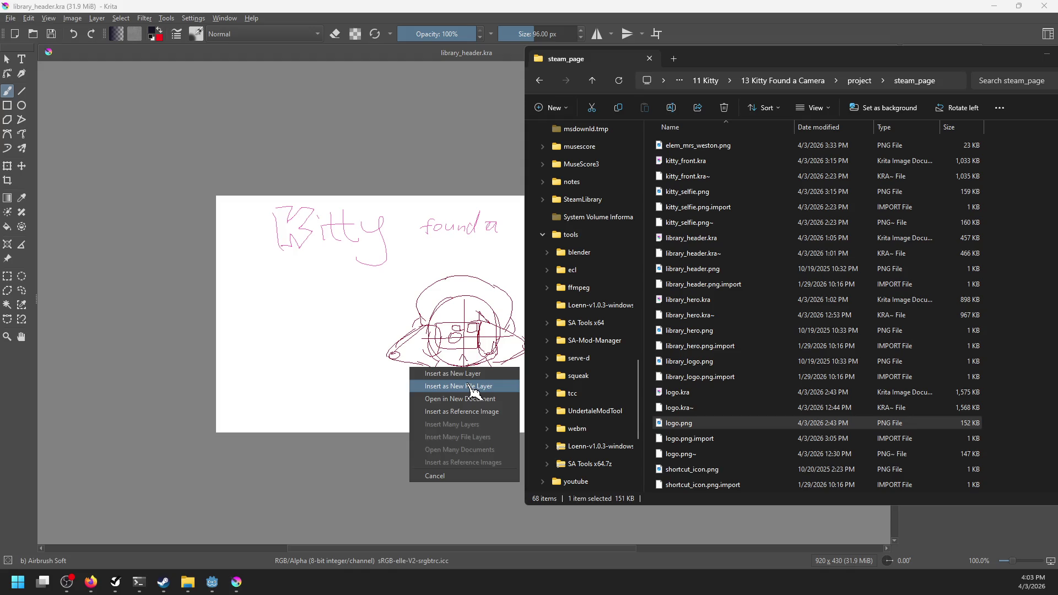
{"action": "left_click", "coordinate": [472, 391]}
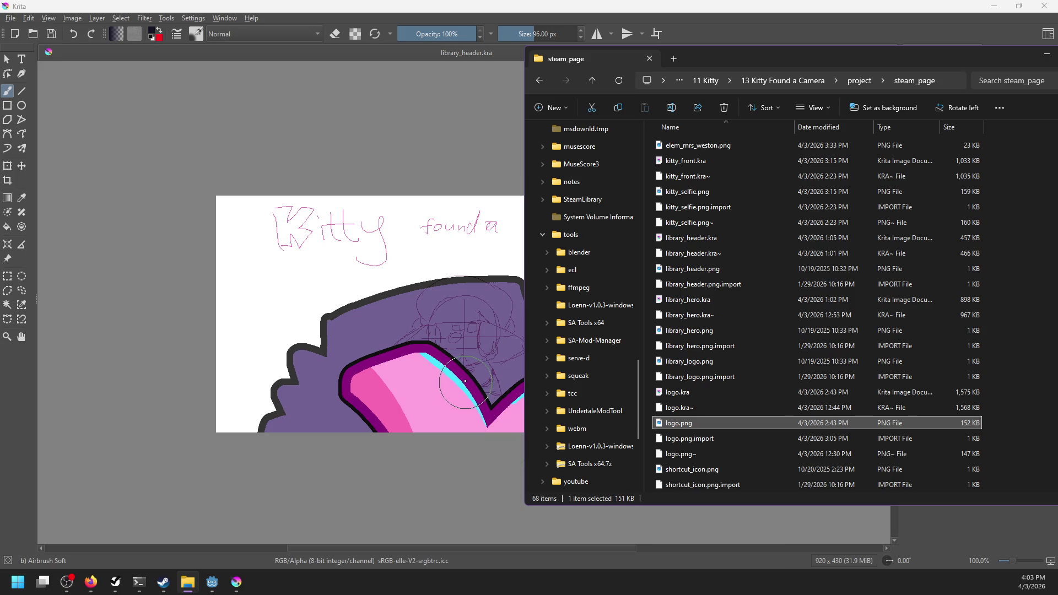
{"action": "left_click", "coordinate": [473, 9]}
{"action": "key", "text": "ctrl+t"}
{"action": "scroll", "coordinate": [590, 413], "scroll_direction": "down", "scroll_amount": 4}
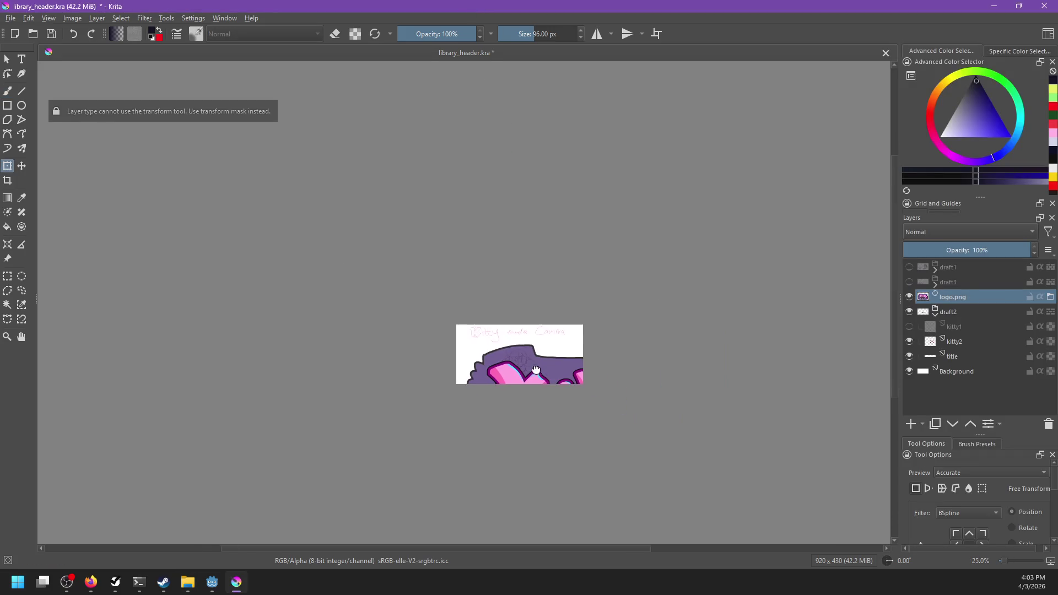
Step: Add a transform mask to logo.png, then shrink and move the logo into the header's top-left
{"action": "scroll", "coordinate": [567, 395], "scroll_direction": "down", "scroll_amount": 3}
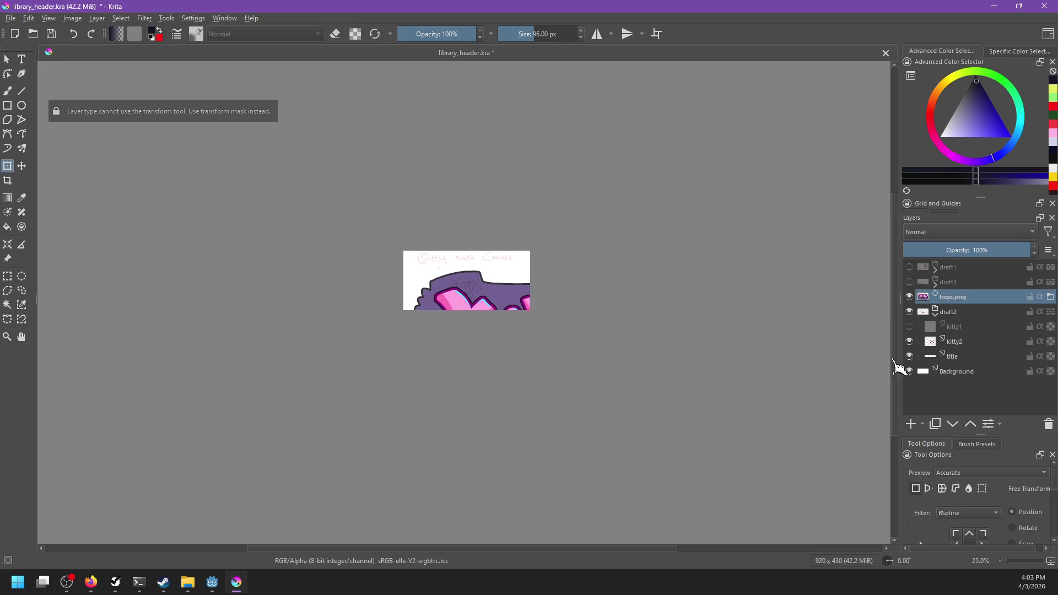
{"action": "right_click", "coordinate": [935, 299]}
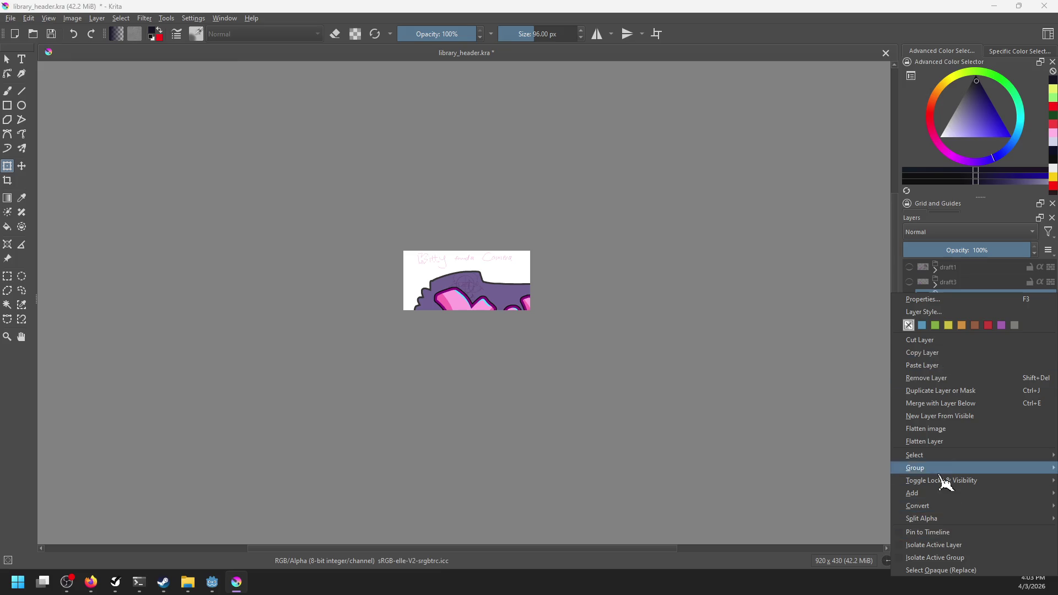
{"action": "mouse_move", "coordinate": [941, 508]}
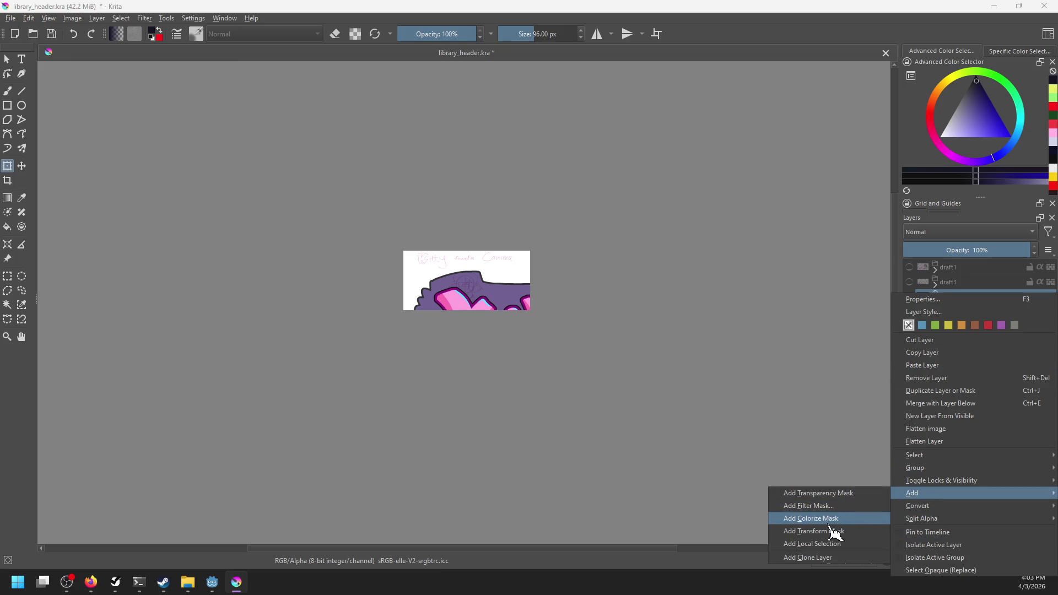
{"action": "left_click", "coordinate": [813, 532]}
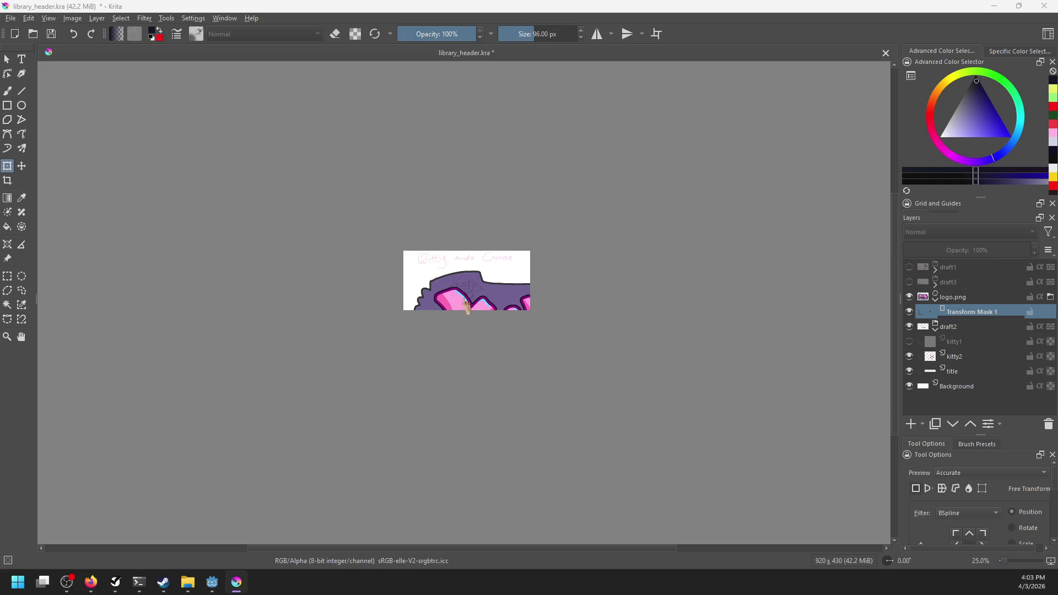
{"action": "mouse_move", "coordinate": [644, 429]}
{"action": "left_mouse_down"}
{"action": "mouse_move", "coordinate": [555, 357]}
{"action": "mouse_move", "coordinate": [489, 323]}
{"action": "left_mouse_up"}
{"action": "key", "text": "ctrl+plus"}
{"action": "left_click_drag", "start_coordinate": [603, 405], "coordinate": [663, 465]}
{"action": "left_click_drag", "start_coordinate": [441, 358], "coordinate": [437, 323]}
{"action": "left_click_drag", "start_coordinate": [512, 269], "coordinate": [489, 275]}
{"action": "left_click_drag", "start_coordinate": [464, 324], "coordinate": [463, 321]}
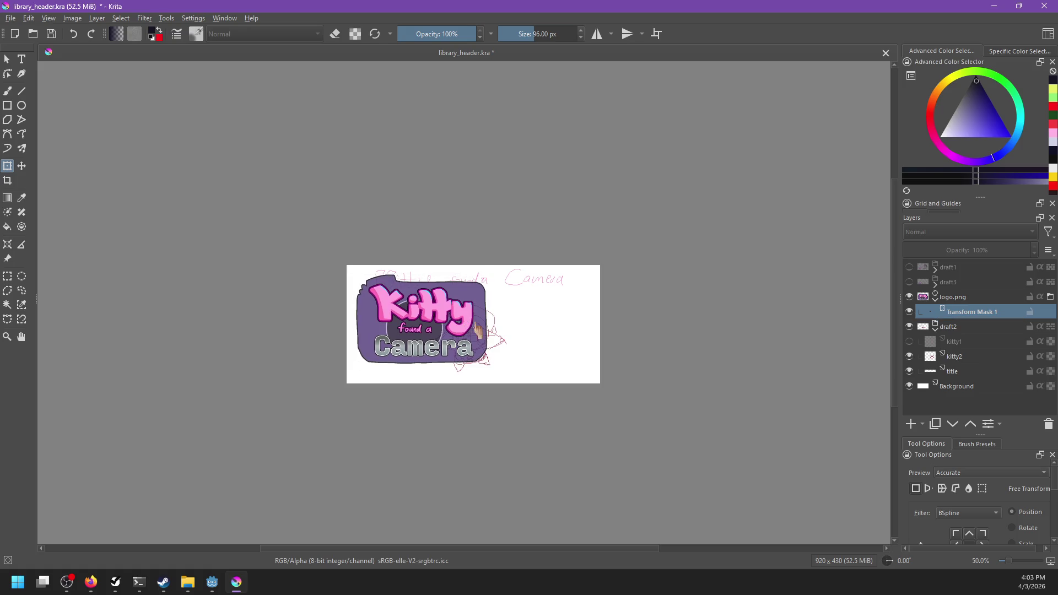
Step: Hide the draft2 sketch and group the logo.png layer into a group named final
{"action": "left_click", "coordinate": [909, 327]}
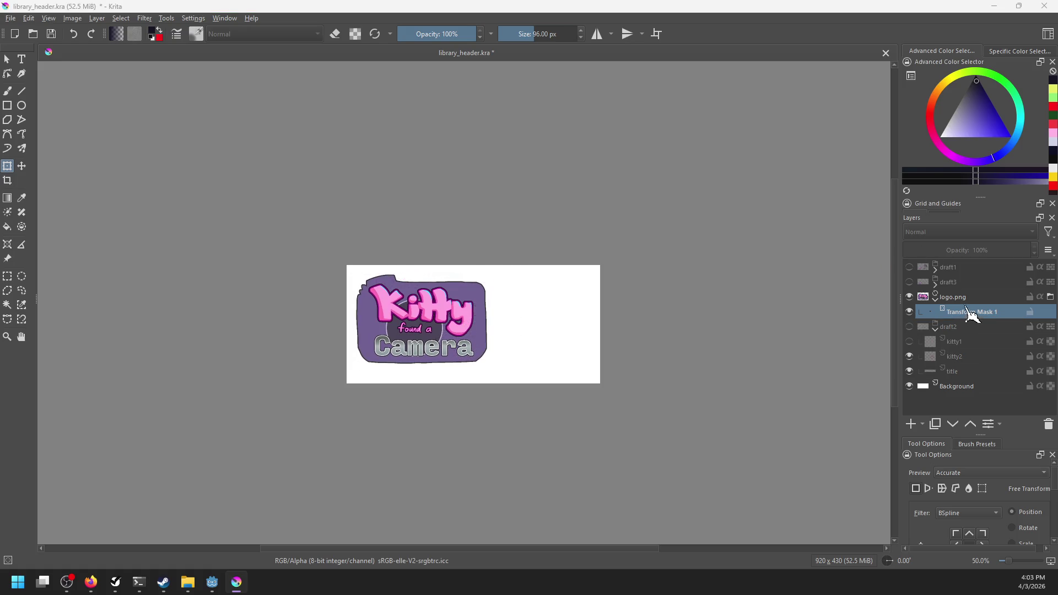
{"action": "left_click", "coordinate": [964, 299]}
{"action": "key", "text": "ctrl+g"}
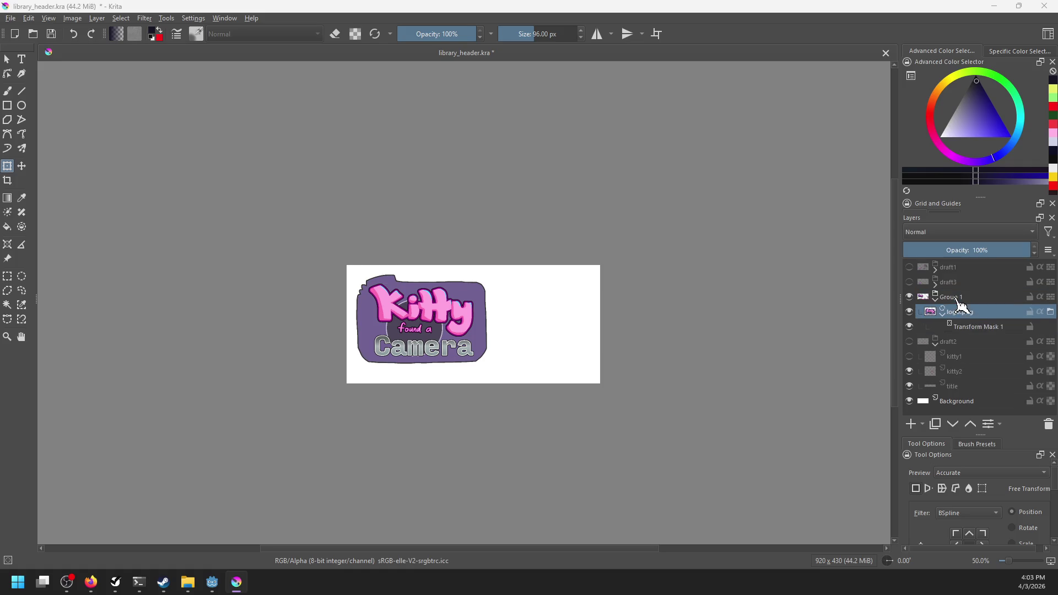
{"action": "key", "text": "Return"}
{"action": "key", "text": "alt+Tab"}
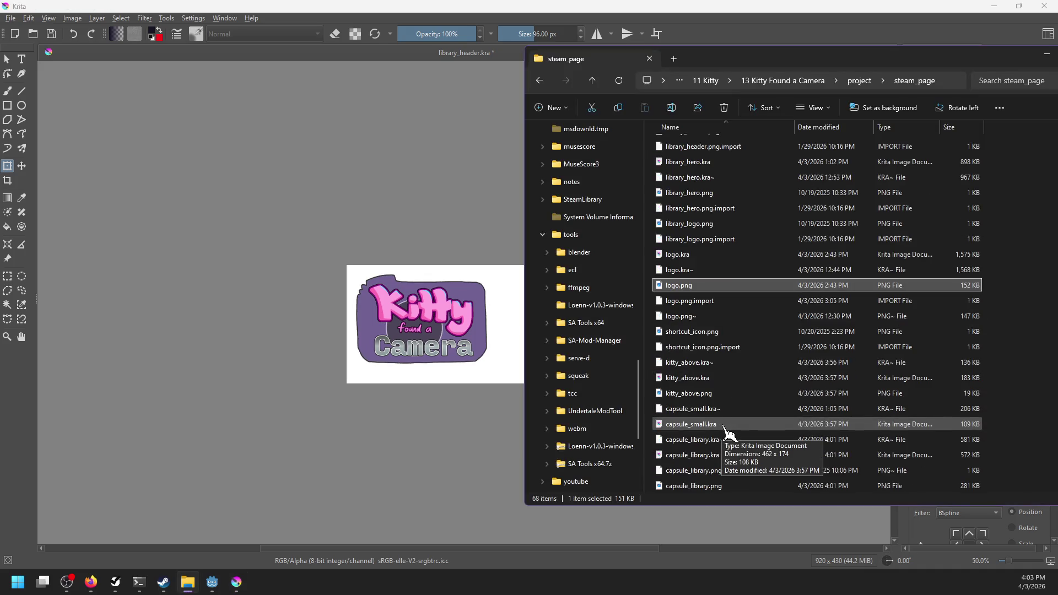
Step: Insert kitty_above.png as a new file layer and move it to the header's right side
{"action": "left_click_drag", "start_coordinate": [689, 393], "coordinate": [503, 356]}
{"action": "left_click", "coordinate": [521, 356]}
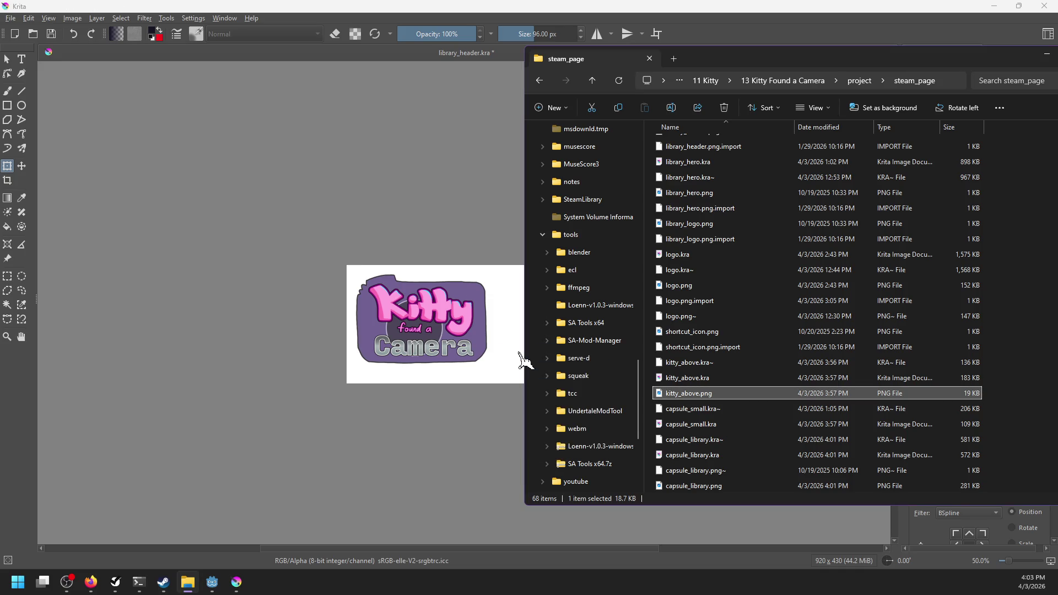
{"action": "key", "text": "alt+Tab"}
{"action": "mouse_move", "coordinate": [688, 393]}
{"action": "left_mouse_down"}
{"action": "mouse_move", "coordinate": [482, 366]}
{"action": "mouse_move", "coordinate": [475, 351]}
{"action": "left_mouse_up"}
{"action": "left_click", "coordinate": [514, 365]}
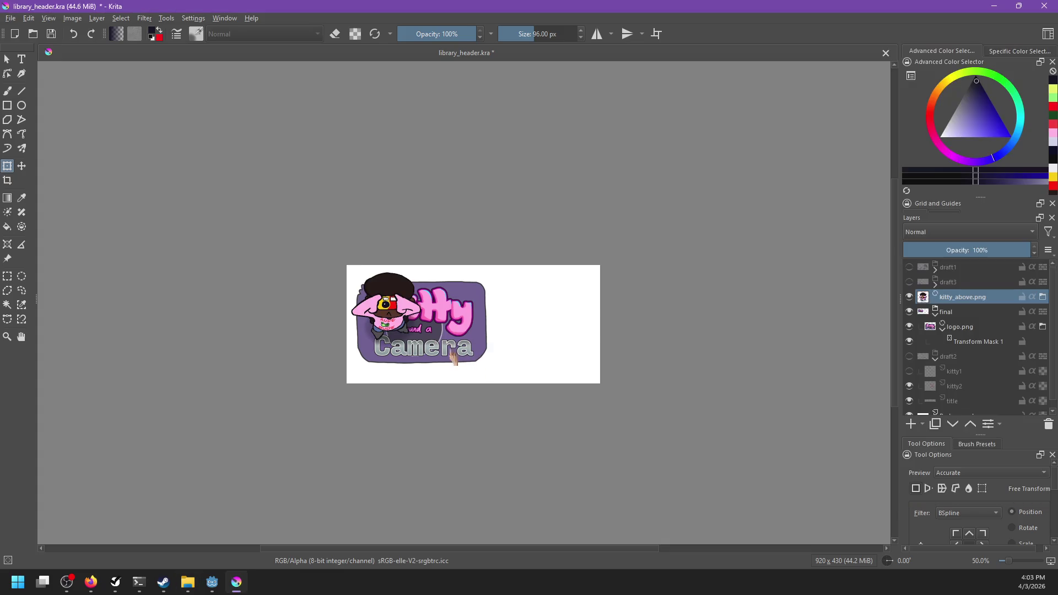
{"action": "key", "text": "t"}
{"action": "left_click_drag", "start_coordinate": [398, 310], "coordinate": [551, 325]}
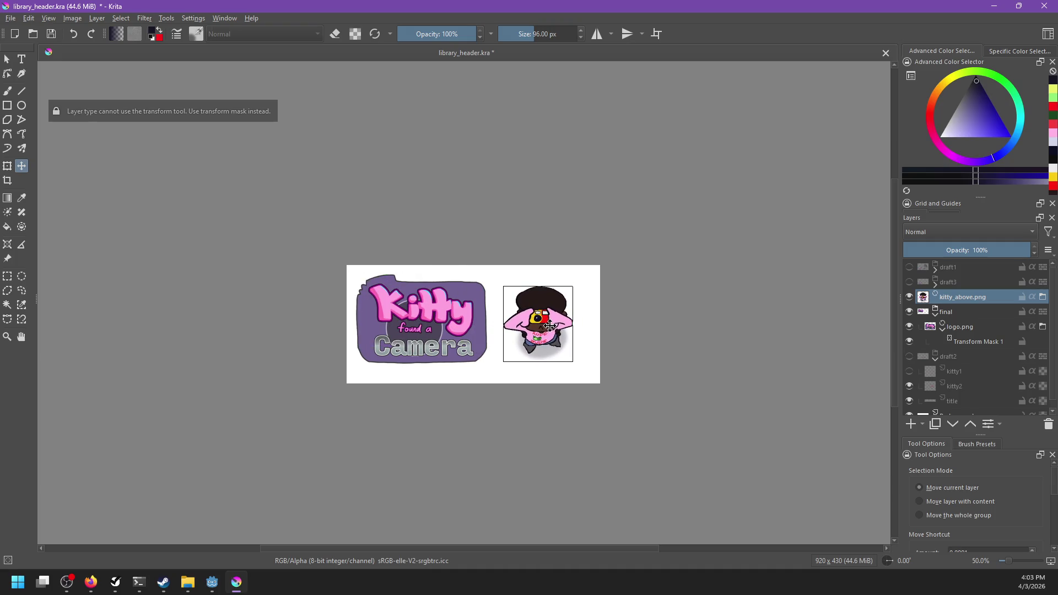
Step: Save library_header.kra
{"action": "scroll", "coordinate": [611, 338], "scroll_direction": "up", "scroll_amount": 3}
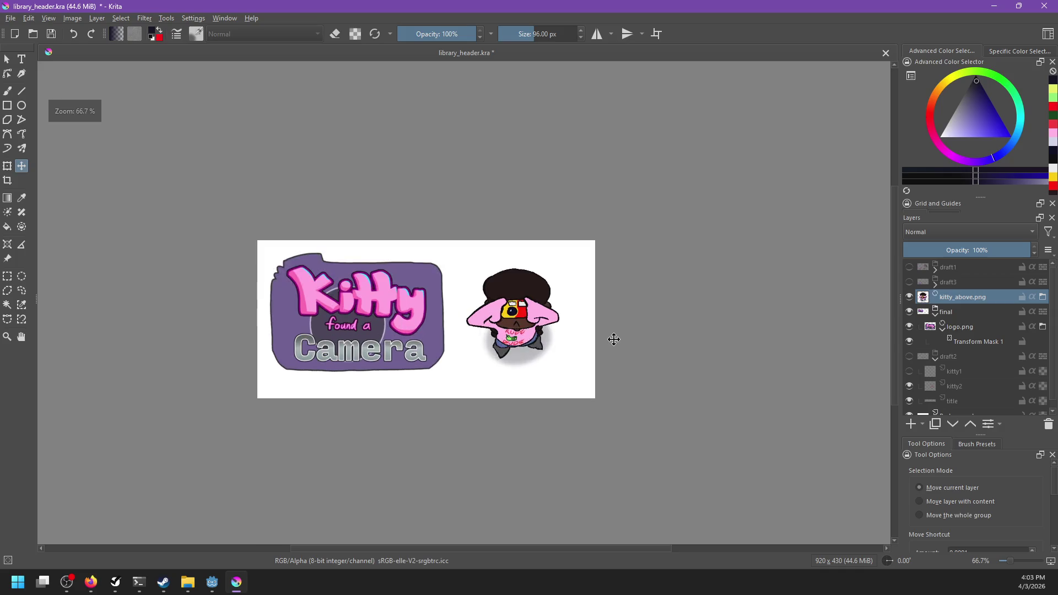
{"action": "scroll", "coordinate": [704, 378], "scroll_direction": "down", "scroll_amount": 1}
{"action": "key", "text": "ctrl+s"}
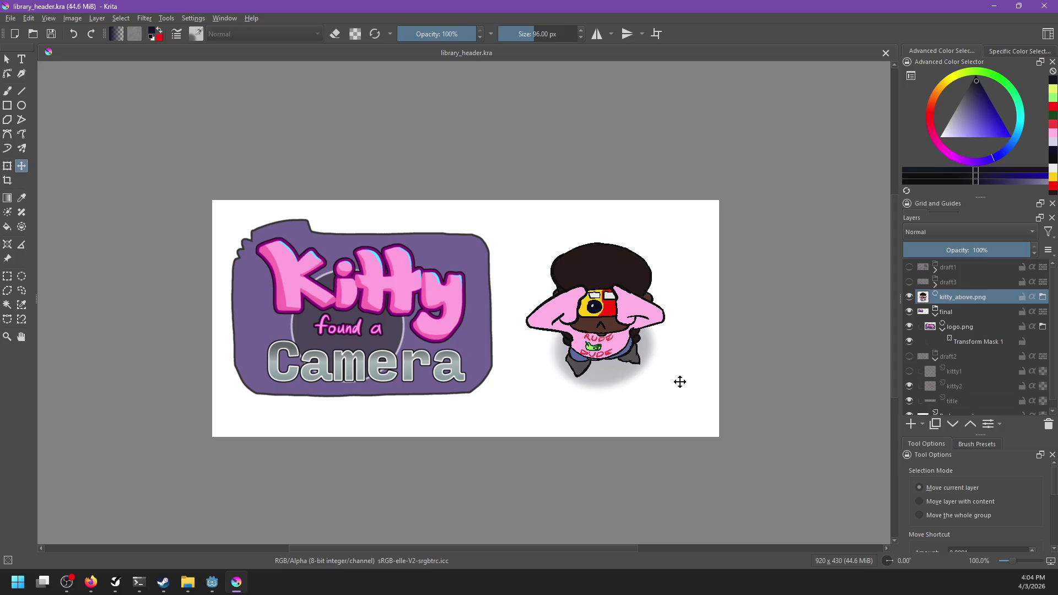
{"action": "left_click_drag", "start_coordinate": [678, 382], "coordinate": [662, 384]}
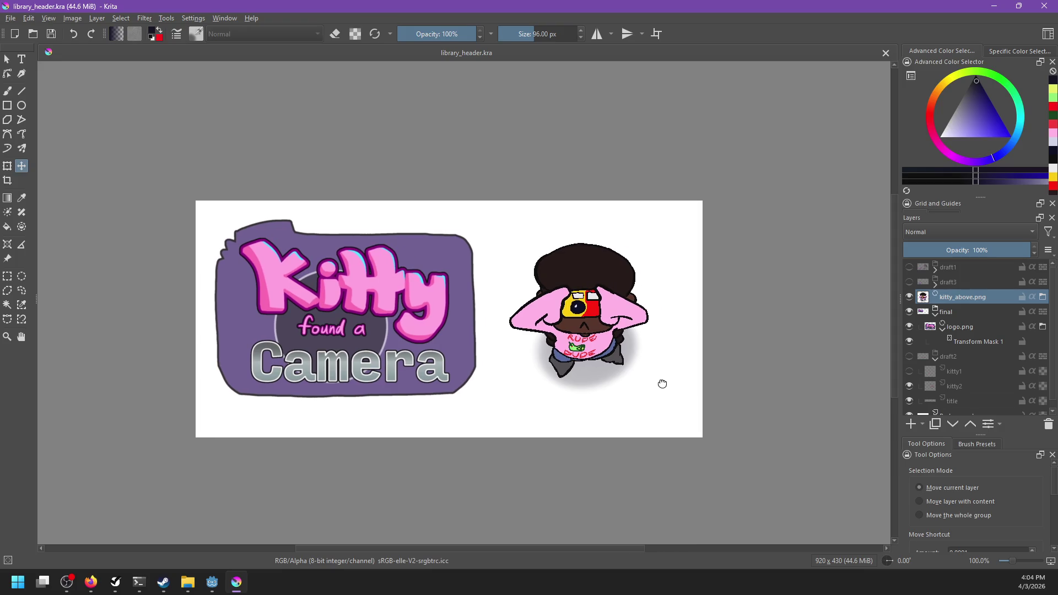
{"action": "scroll", "coordinate": [662, 384], "scroll_direction": "down", "scroll_amount": 3}
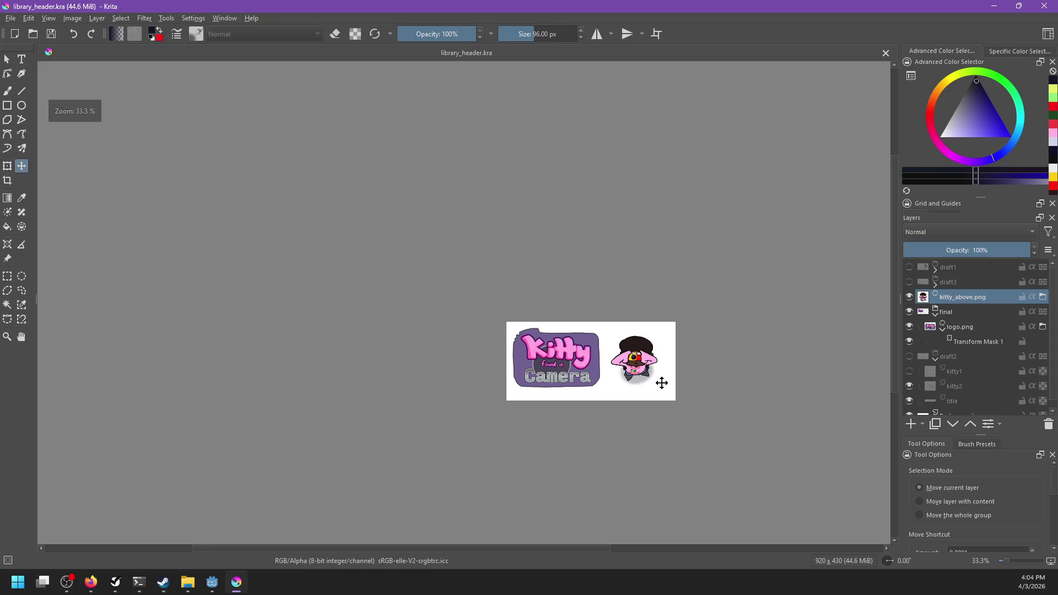
{"action": "scroll", "coordinate": [662, 383], "scroll_direction": "up", "scroll_amount": 2}
{"action": "key", "text": "alt+Tab"}
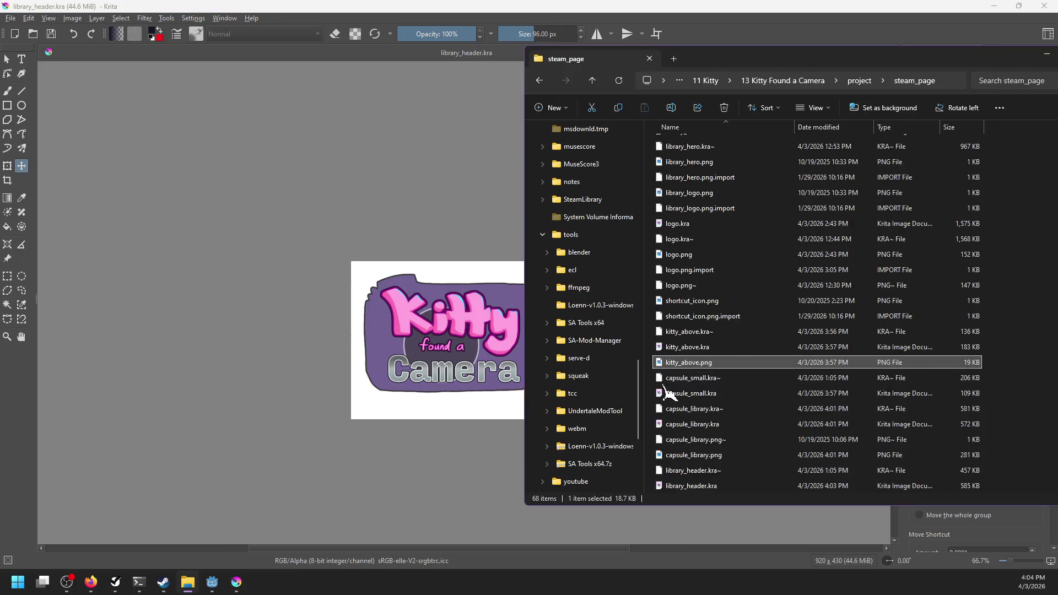
{"action": "left_click", "coordinate": [428, 8]}
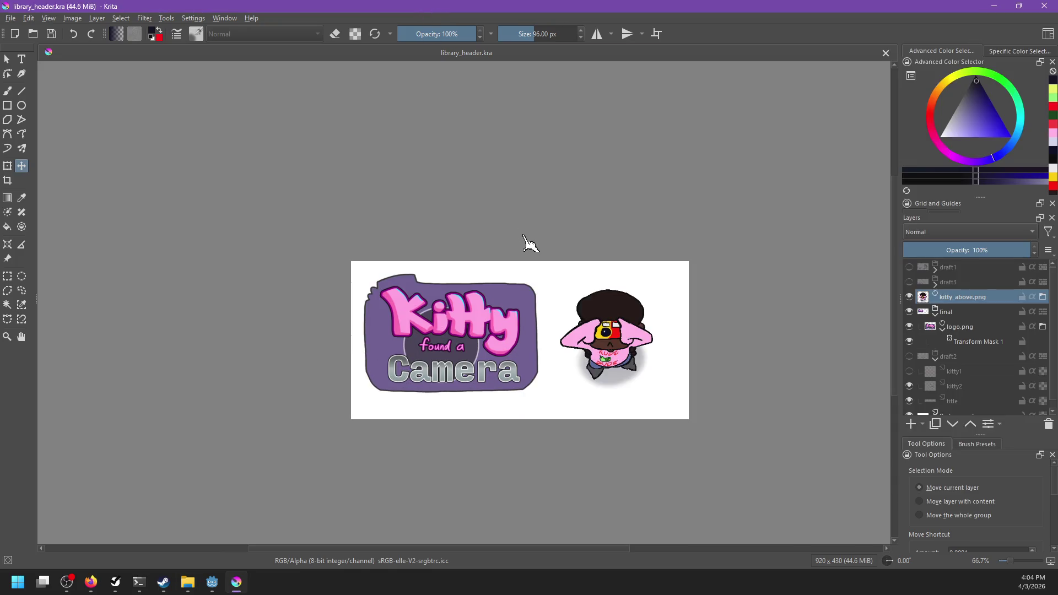
Step: Export the header as library_header.png, replacing the existing file with default PNG options
{"action": "key", "text": "ctrl+shift+e"}
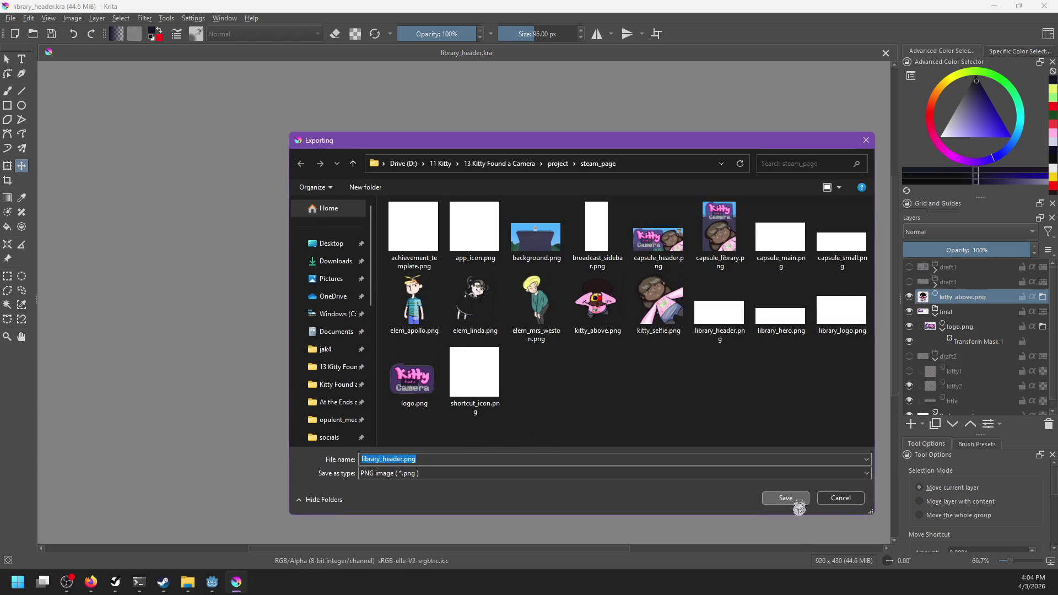
{"action": "left_click", "coordinate": [786, 498]}
{"action": "left_click", "coordinate": [567, 296]}
{"action": "left_click", "coordinate": [570, 374]}
Step: Bring the Steamworks documentation page back up in the browser
{"action": "left_click", "coordinate": [188, 582]}
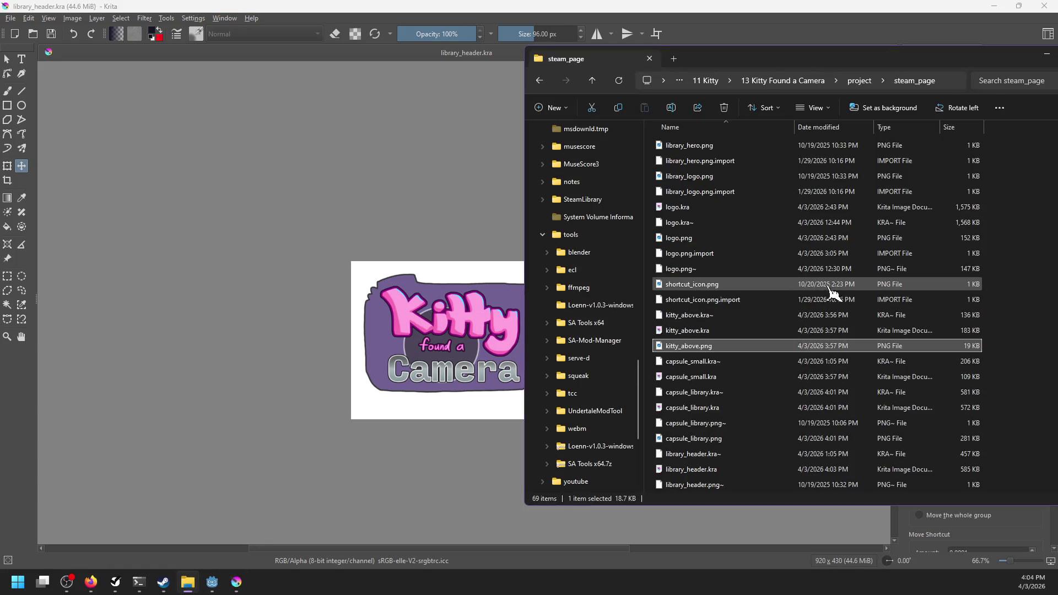
{"action": "scroll", "coordinate": [832, 292], "scroll_direction": "up", "scroll_amount": 4}
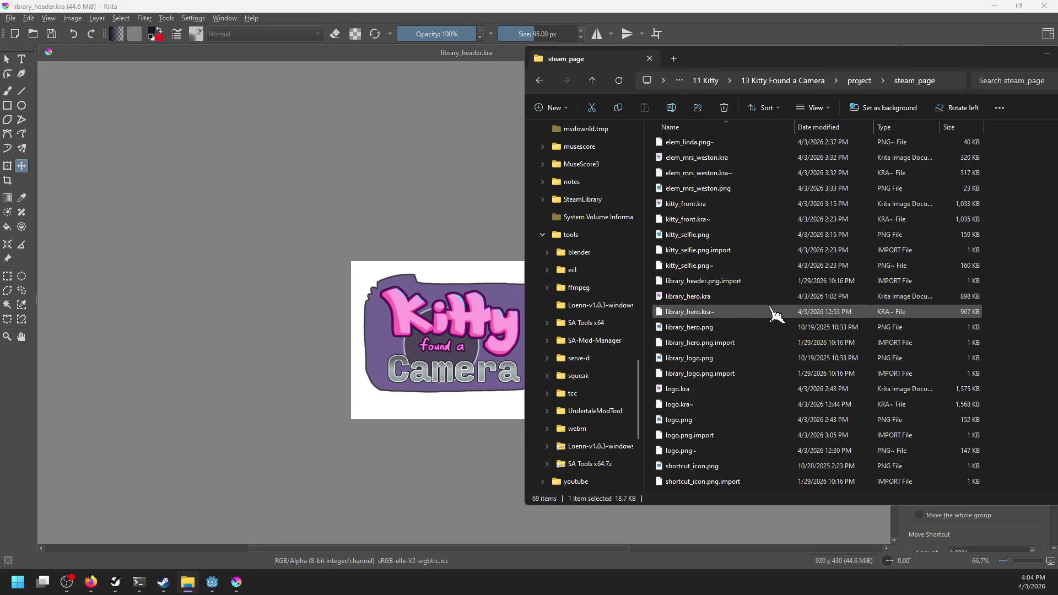
{"action": "key", "text": "alt+Tab"}
{"action": "scroll", "coordinate": [526, 353], "scroll_direction": "down", "scroll_amount": 6}
{"action": "scroll", "coordinate": [526, 348], "scroll_direction": "up", "scroll_amount": 2}
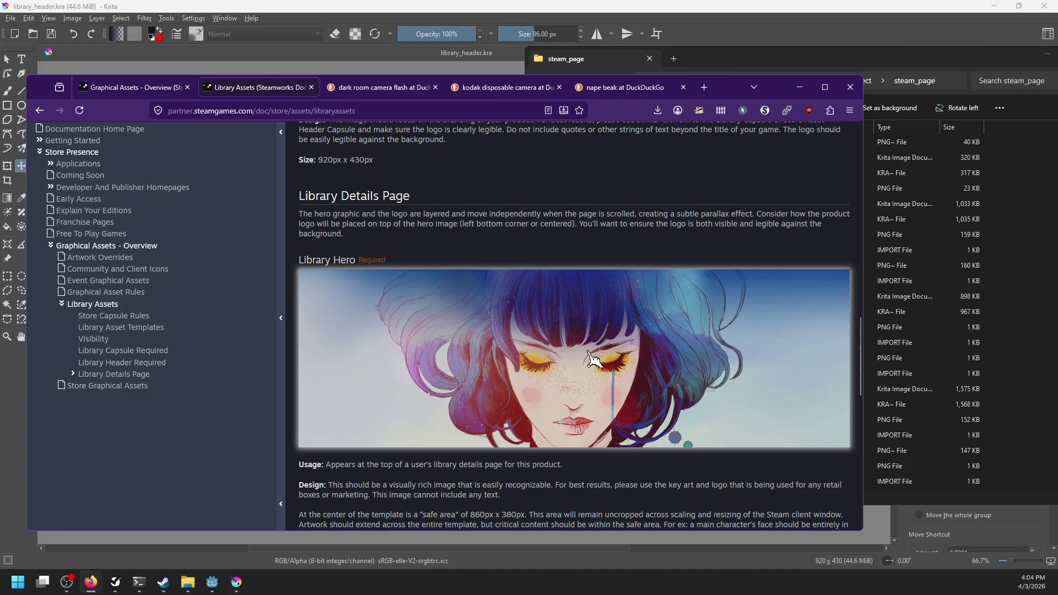
Step: Check the 3840x1240 Library Hero size, then select library_hero.kra in the steam_page folder
{"action": "scroll", "coordinate": [588, 356], "scroll_direction": "down", "scroll_amount": 2}
{"action": "scroll", "coordinate": [602, 344], "scroll_direction": "down", "scroll_amount": 2}
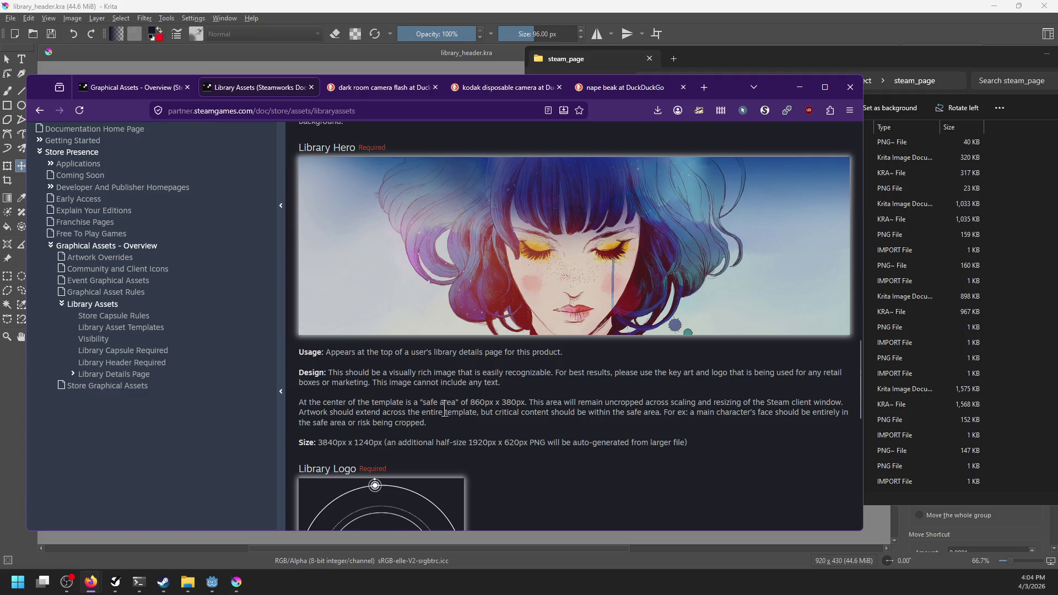
{"action": "left_click", "coordinate": [761, 70]}
{"action": "left_click", "coordinate": [695, 298]}
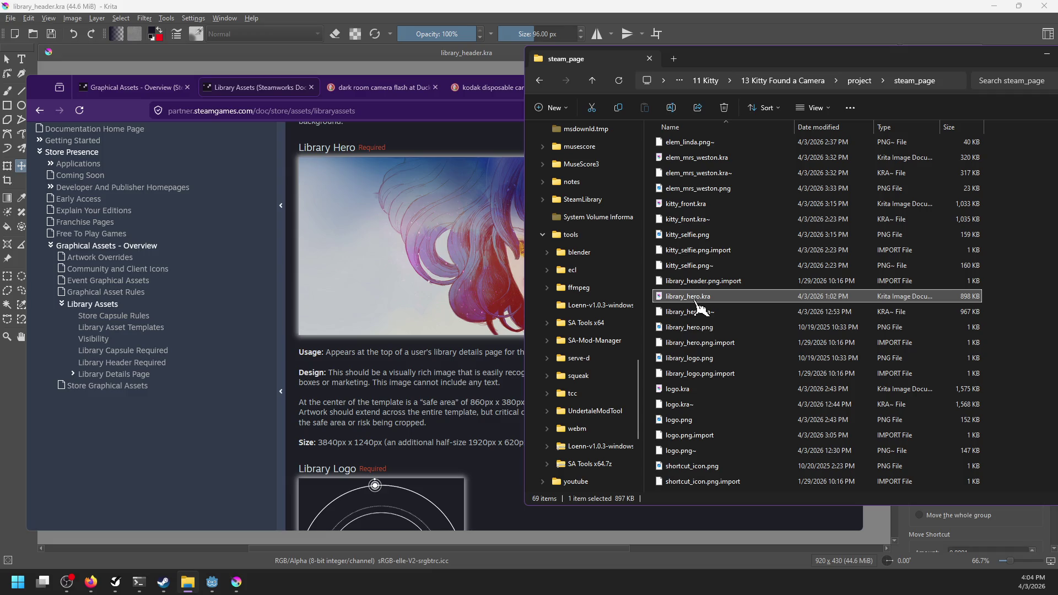
Step: Drop kitty_above.png into library_hero.kra as a new layer and move it to the canvas centre
{"action": "left_click", "coordinate": [534, 8]}
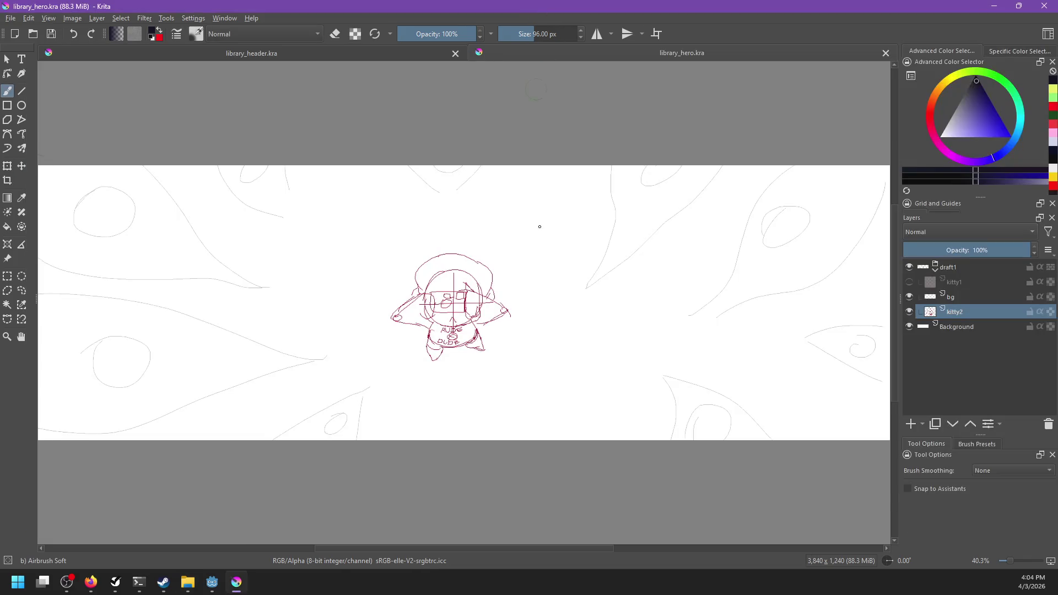
{"action": "scroll", "coordinate": [545, 270], "scroll_direction": "down", "scroll_amount": 1}
{"action": "key", "text": "alt+Tab"}
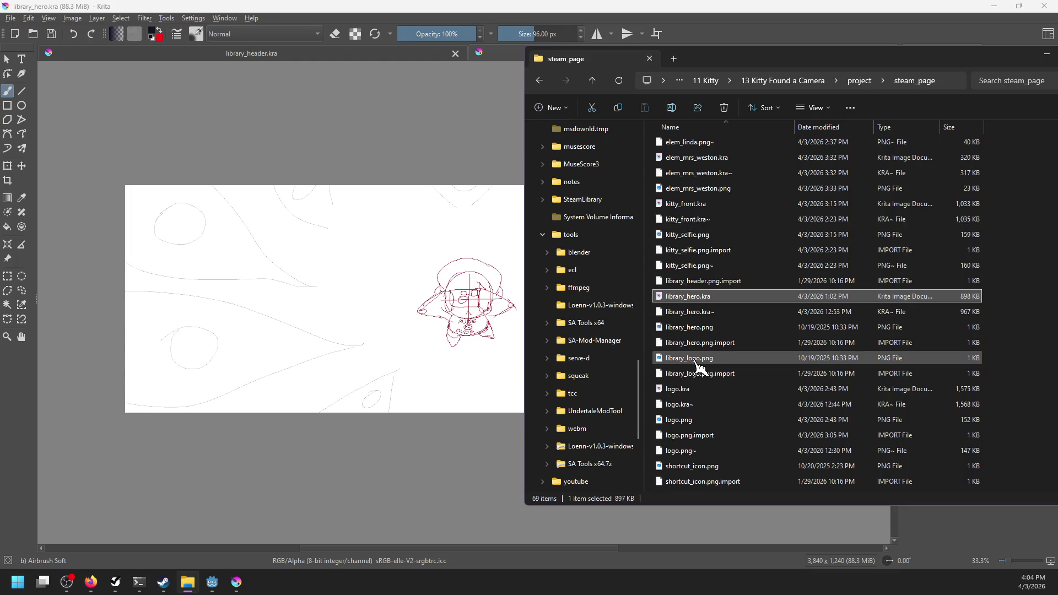
{"action": "scroll", "coordinate": [700, 366], "scroll_direction": "up", "scroll_amount": 3}
{"action": "scroll", "coordinate": [696, 360], "scroll_direction": "down", "scroll_amount": 7}
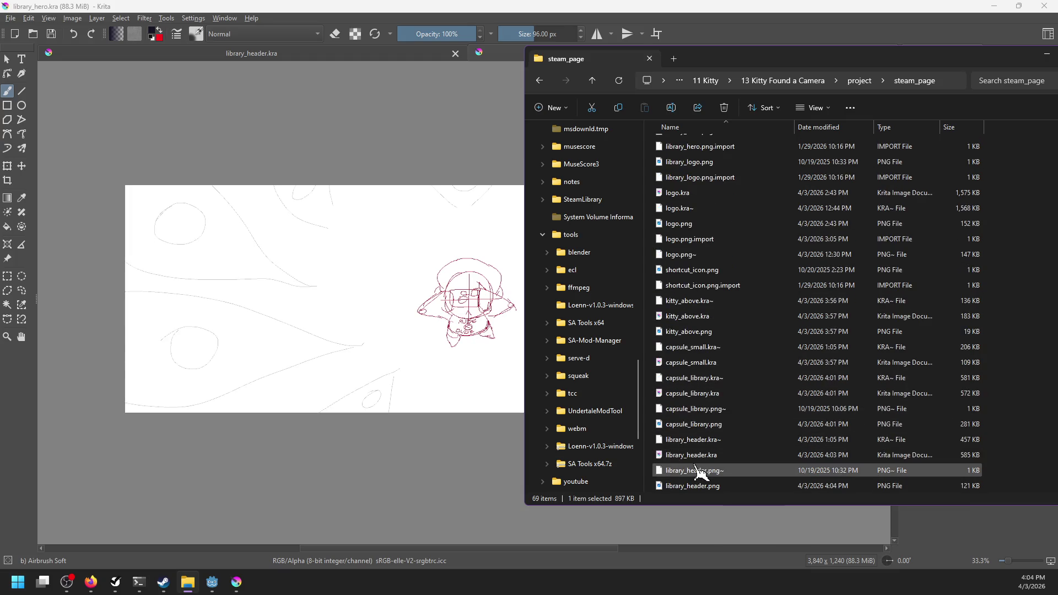
{"action": "scroll", "coordinate": [716, 296], "scroll_direction": "up", "scroll_amount": 1}
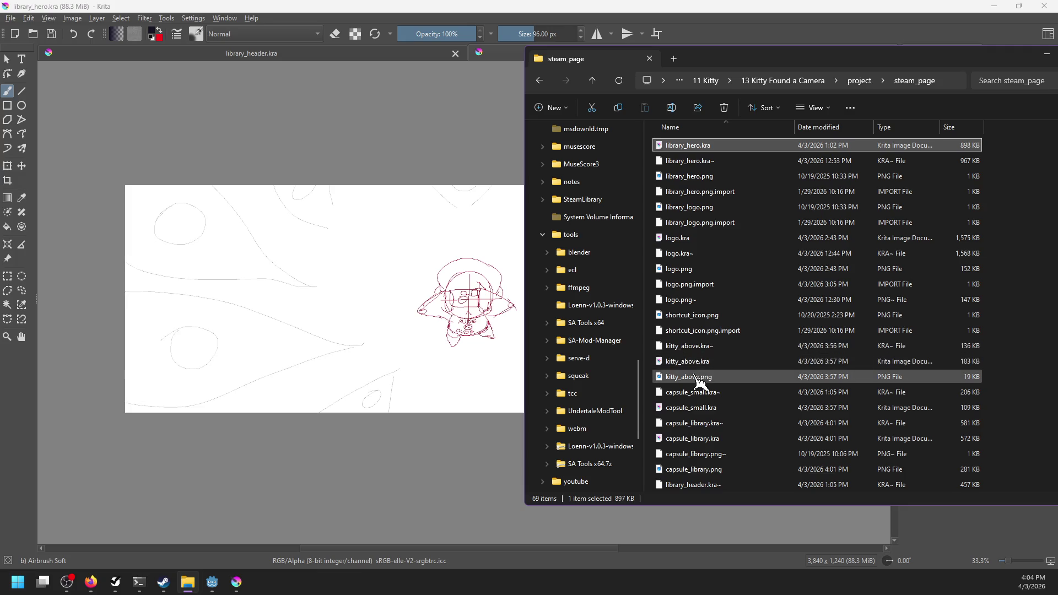
{"action": "mouse_move", "coordinate": [695, 377]}
{"action": "left_mouse_down"}
{"action": "mouse_move", "coordinate": [463, 322]}
{"action": "mouse_move", "coordinate": [472, 331]}
{"action": "left_mouse_up"}
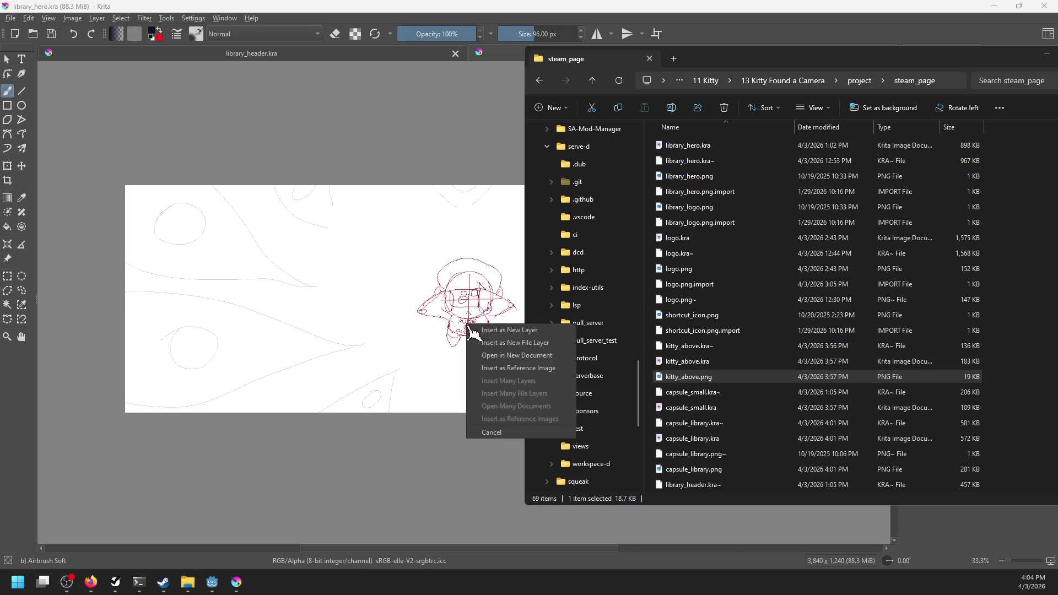
{"action": "left_click", "coordinate": [499, 342]}
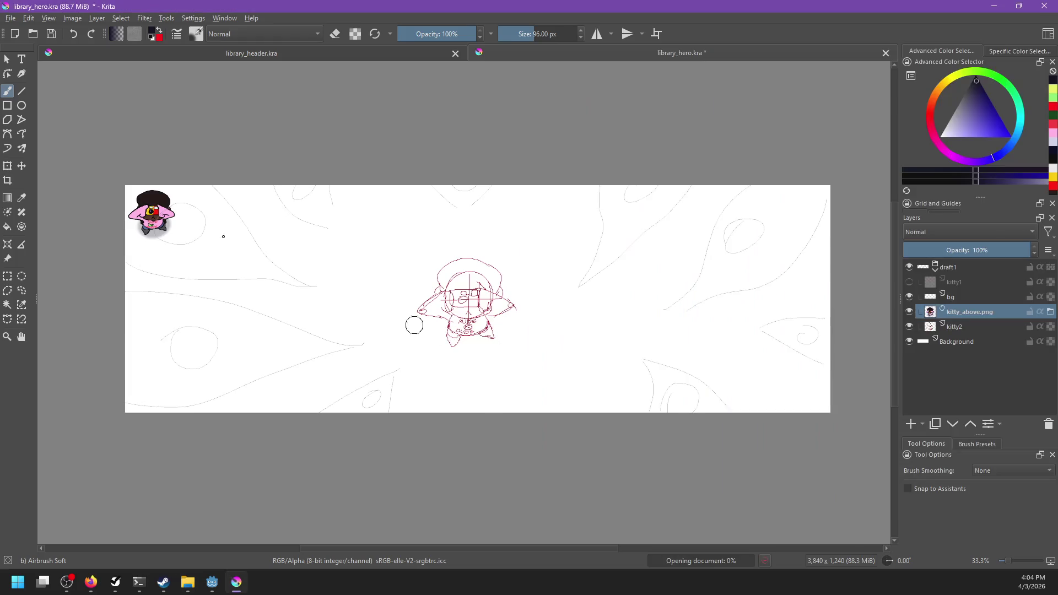
{"action": "key", "text": "t"}
{"action": "mouse_move", "coordinate": [157, 216]}
{"action": "left_mouse_down"}
{"action": "mouse_move", "coordinate": [358, 292]}
{"action": "mouse_move", "coordinate": [522, 315]}
{"action": "left_mouse_up"}
Step: Move kitty_above.png to the top of the Layers panel and collapse the draft1 group
{"action": "right_click", "coordinate": [965, 313]}
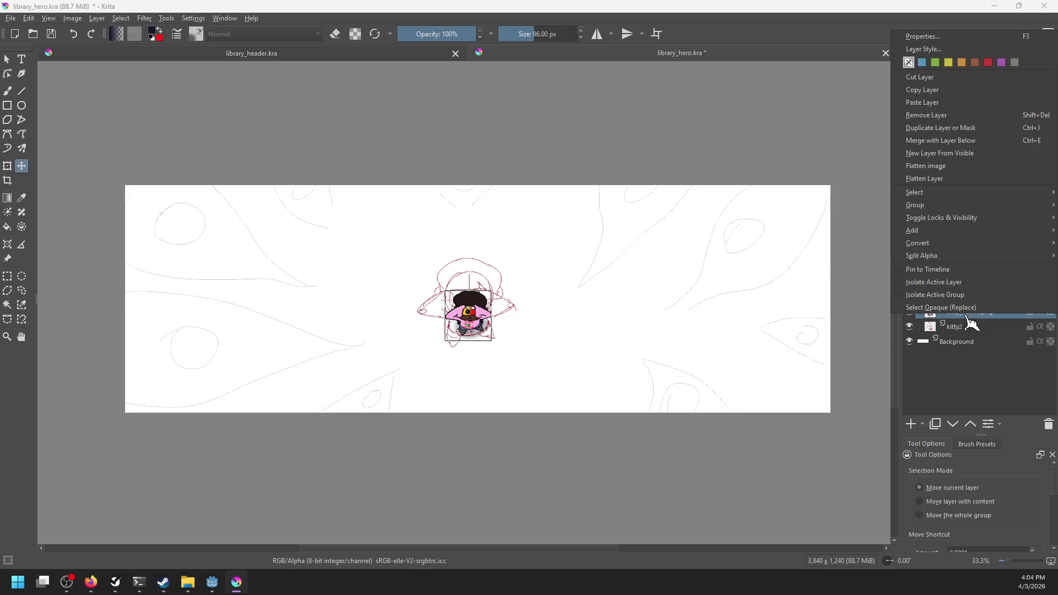
{"action": "key", "text": "Escape"}
{"action": "left_click_drag", "start_coordinate": [965, 313], "coordinate": [949, 262]}
{"action": "left_click", "coordinate": [936, 286]}
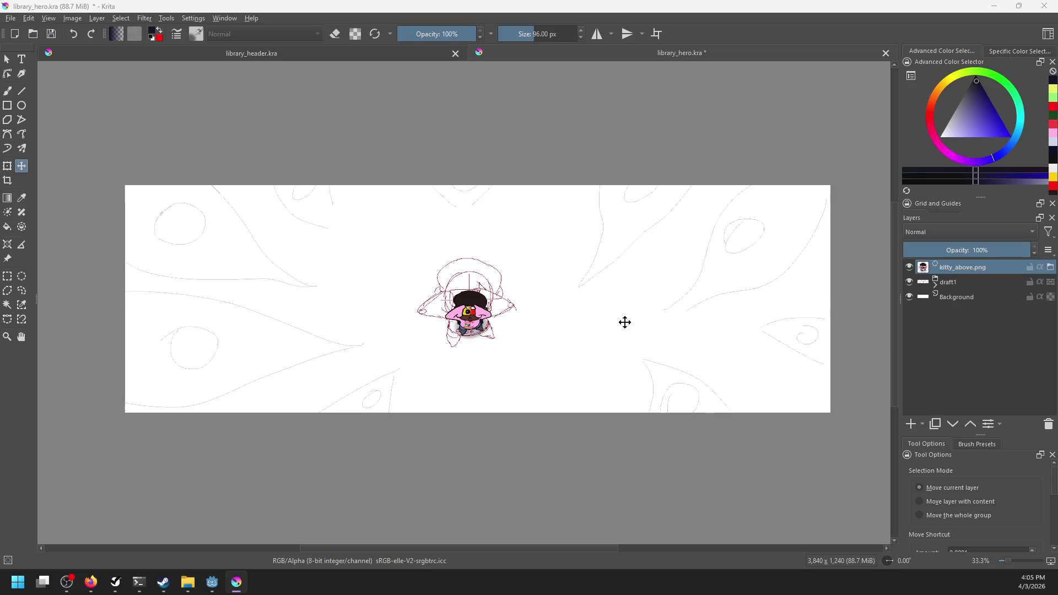
{"action": "scroll", "coordinate": [624, 309], "scroll_direction": "up", "scroll_amount": 1}
{"action": "scroll", "coordinate": [595, 354], "scroll_direction": "down", "scroll_amount": 2}
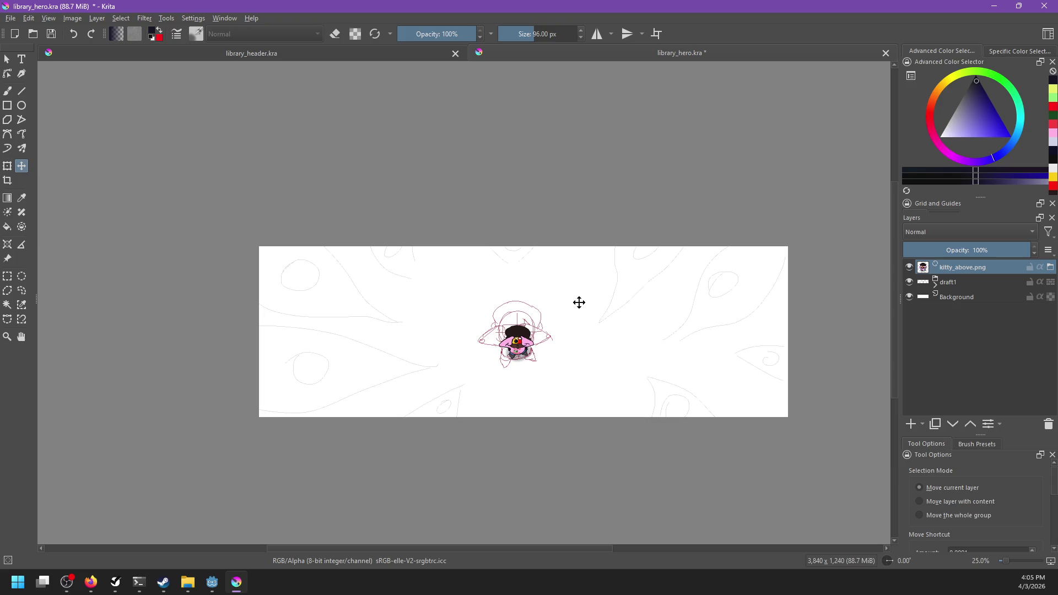
{"action": "scroll", "coordinate": [606, 302], "scroll_direction": "up", "scroll_amount": 1}
{"action": "mouse_move", "coordinate": [655, 284]}
{"action": "left_mouse_down"}
{"action": "mouse_move", "coordinate": [567, 349]}
{"action": "mouse_move", "coordinate": [387, 333]}
{"action": "mouse_move", "coordinate": [613, 262]}
{"action": "mouse_move", "coordinate": [755, 234]}
{"action": "mouse_move", "coordinate": [786, 243]}
{"action": "left_mouse_up"}
{"action": "scroll", "coordinate": [711, 274], "scroll_direction": "down", "scroll_amount": 2}
{"action": "left_click_drag", "start_coordinate": [676, 288], "coordinate": [619, 297]}
{"action": "scroll", "coordinate": [620, 300], "scroll_direction": "up", "scroll_amount": 2}
{"action": "scroll", "coordinate": [620, 306], "scroll_direction": "down", "scroll_amount": 1}
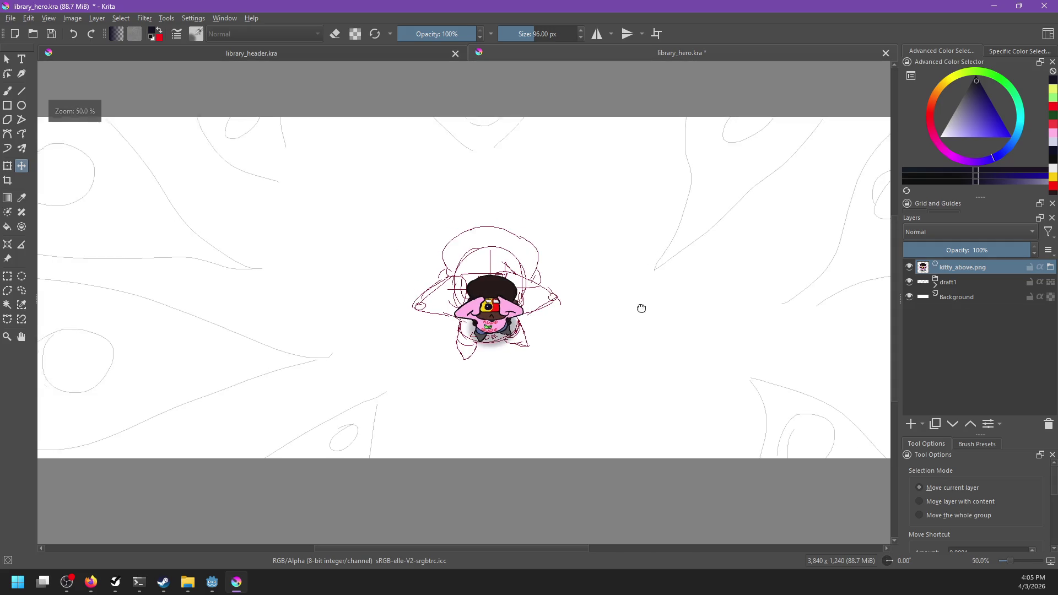
Step: Add a transform mask to the kitty layer and scale it to 200% width and height
{"action": "right_click", "coordinate": [964, 270]}
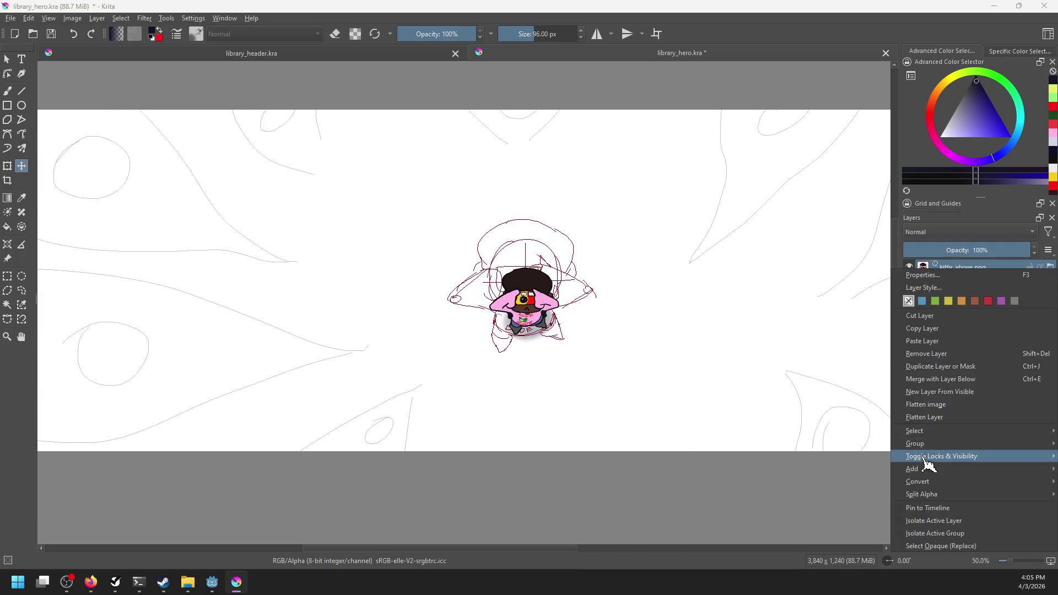
{"action": "mouse_move", "coordinate": [923, 469]}
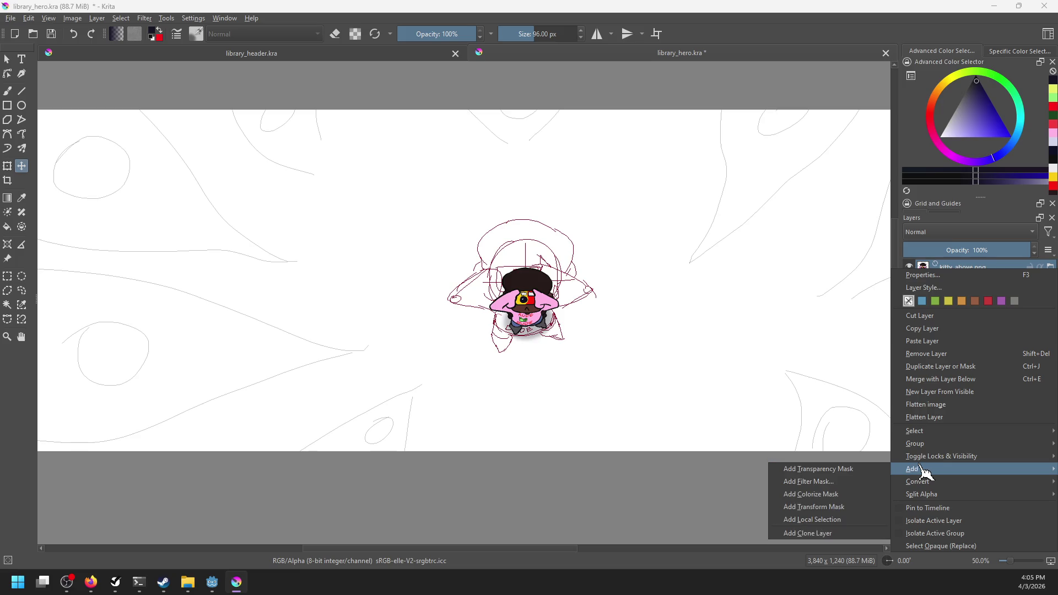
{"action": "left_click", "coordinate": [842, 507]}
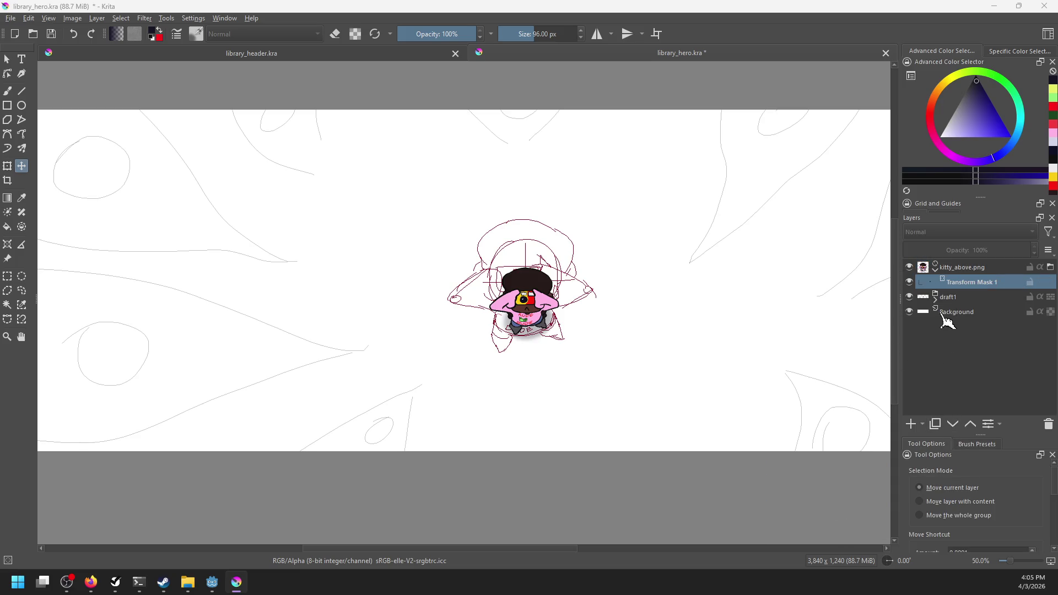
{"action": "key", "text": "ctrl+t"}
{"action": "scroll", "coordinate": [933, 485], "scroll_direction": "down", "scroll_amount": 5}
{"action": "left_click", "coordinate": [986, 477]}
{"action": "scroll", "coordinate": [944, 496], "scroll_direction": "up", "scroll_amount": 3}
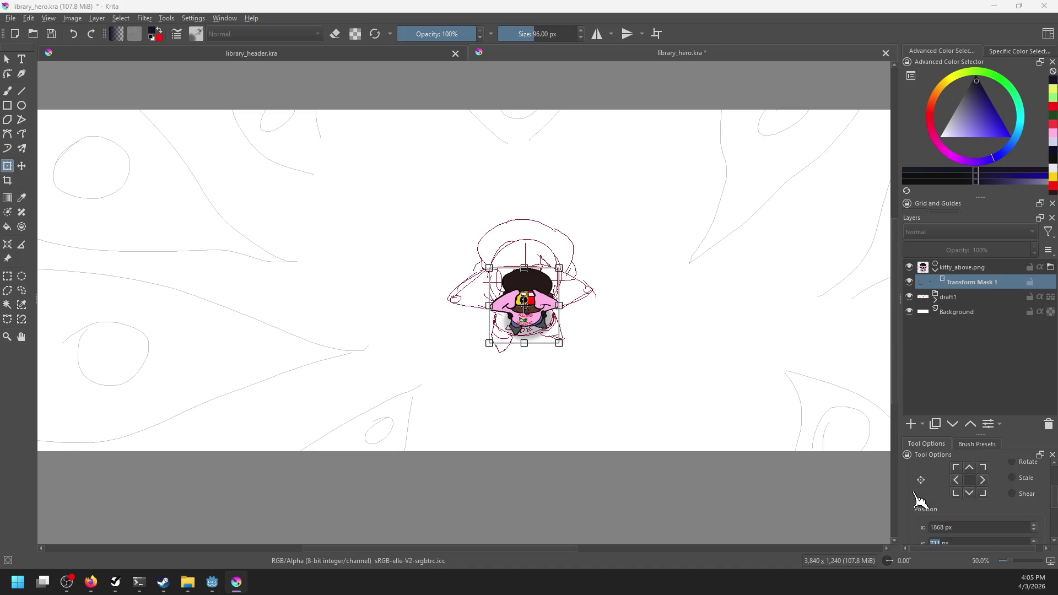
{"action": "left_click", "coordinate": [1012, 478]}
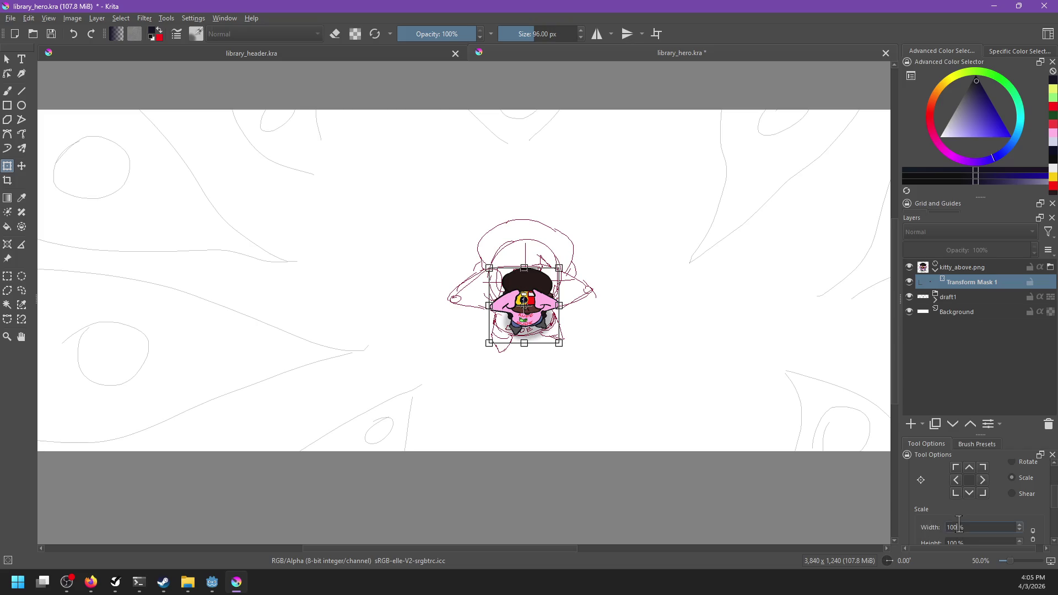
{"action": "type", "text": "200"}
{"action": "key", "text": "Tab"}
{"action": "type", "text": "200"}
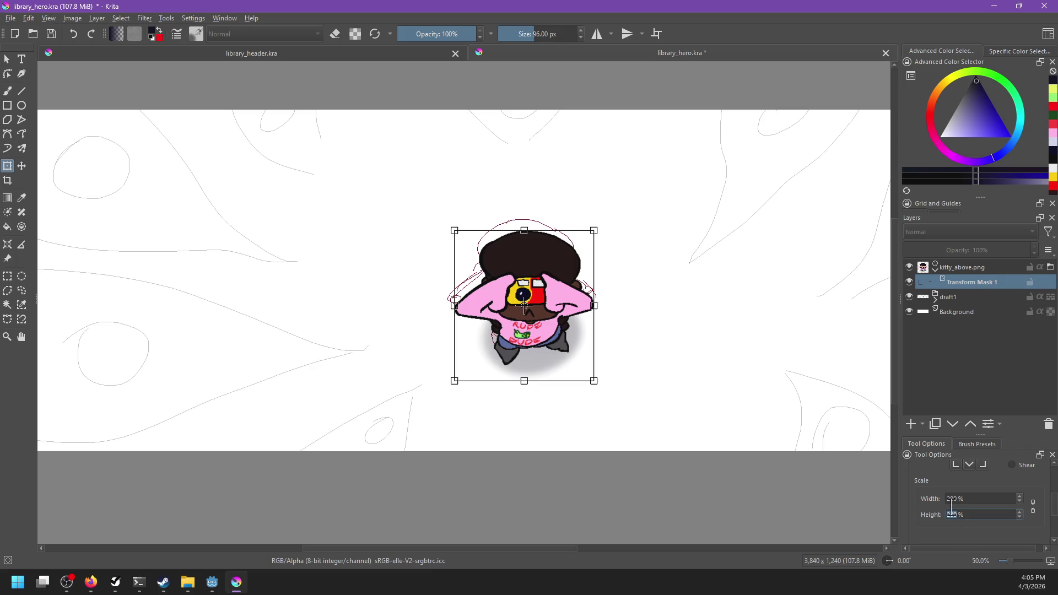
Step: Use Nearest Neighbor filtering, nudge the kitty slightly up, apply, and save library_hero.kra
{"action": "scroll", "coordinate": [937, 498], "scroll_direction": "up", "scroll_amount": 3}
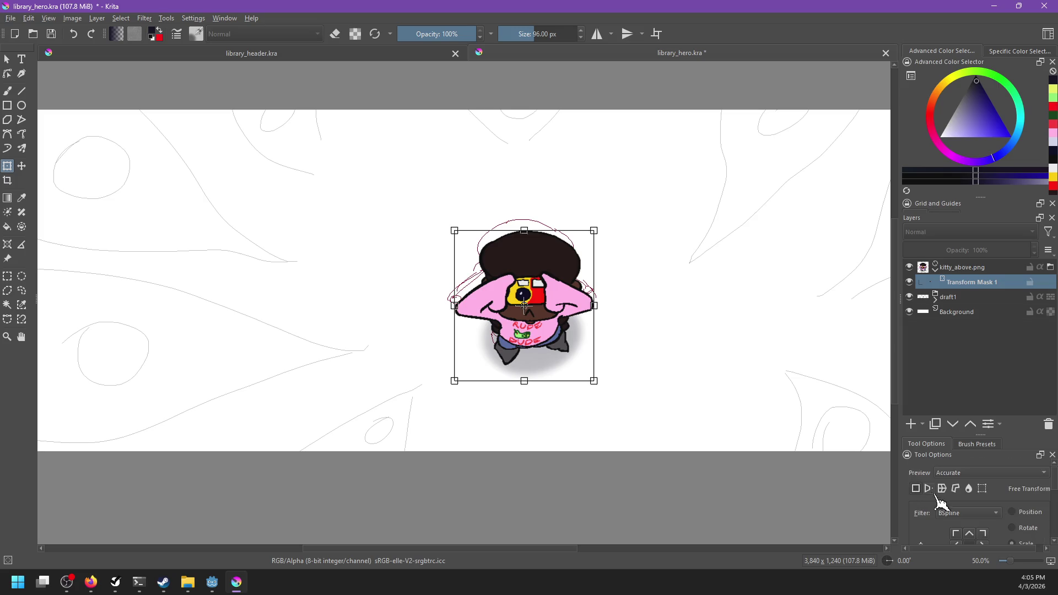
{"action": "left_click", "coordinate": [959, 516]}
{"action": "left_click", "coordinate": [964, 589]}
{"action": "left_click_drag", "start_coordinate": [566, 335], "coordinate": [563, 324]}
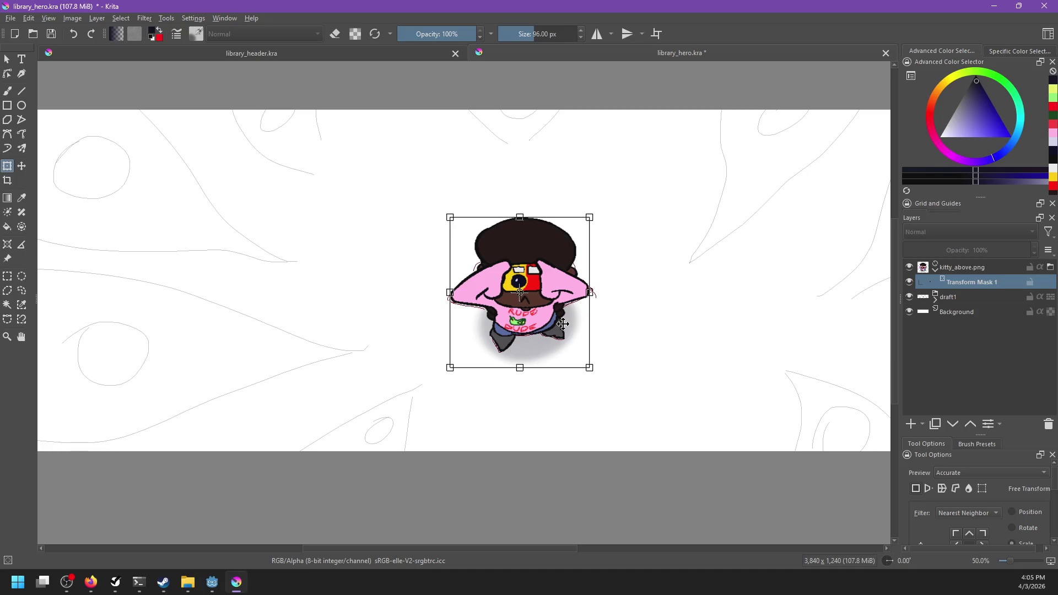
{"action": "key", "text": "Return"}
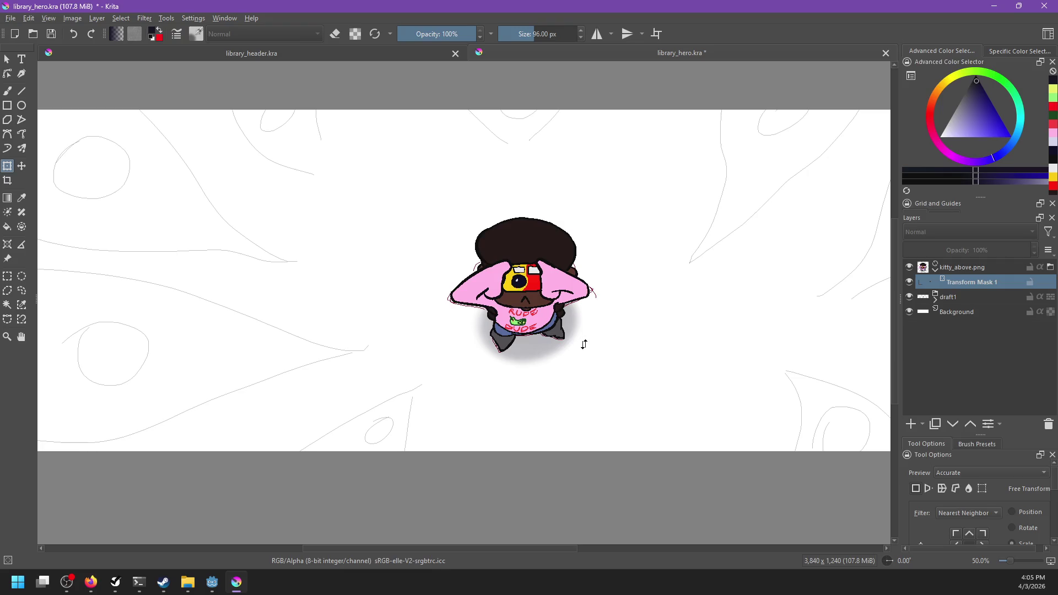
{"action": "key", "text": "ctrl+s"}
{"action": "left_click", "coordinate": [959, 281]}
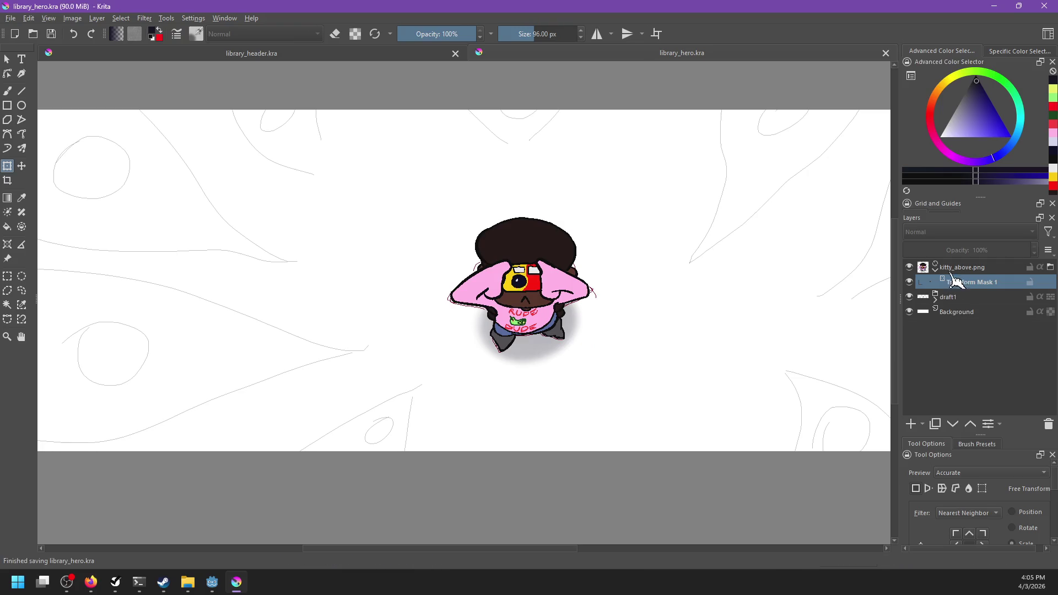
Step: Group the kitty layer as final and add Paint Layer 1 beneath kitty_above.png
{"action": "key", "text": "ctrl+g"}
{"action": "double_click", "coordinate": [957, 267]}
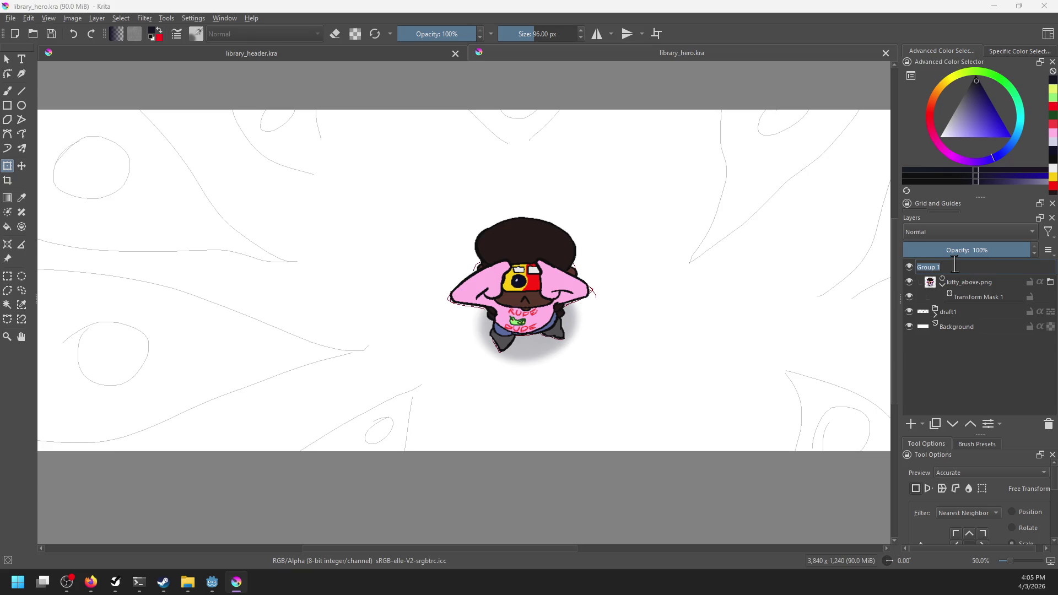
{"action": "type", "text": "final"}
{"action": "key", "text": "Return"}
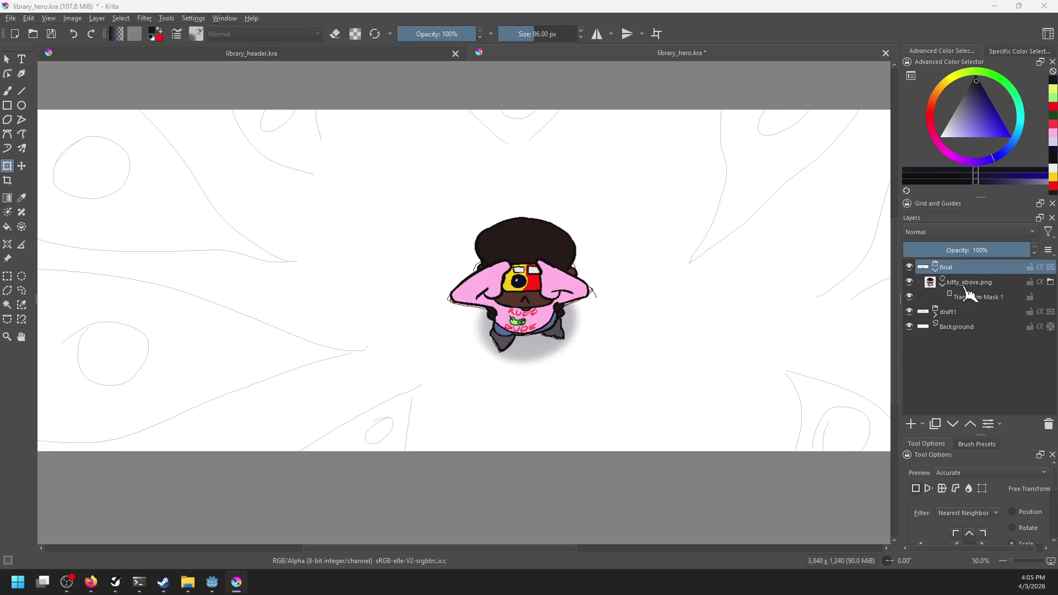
{"action": "left_click", "coordinate": [964, 286]}
{"action": "left_click", "coordinate": [910, 424]}
{"action": "mouse_move", "coordinate": [968, 305]}
{"action": "left_mouse_down"}
{"action": "mouse_move", "coordinate": [945, 292]}
{"action": "mouse_move", "coordinate": [958, 287]}
{"action": "left_mouse_up"}
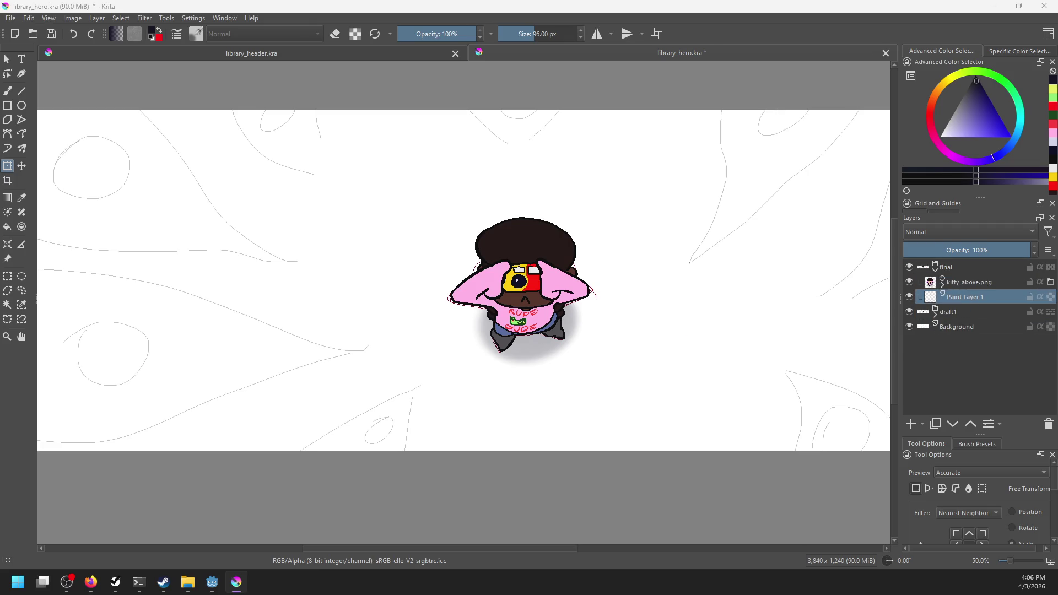
Step: Switch to the freehand brush, paint a test stroke, and mirror the view from the pop-up palette
{"action": "key", "text": "alt+Tab"}
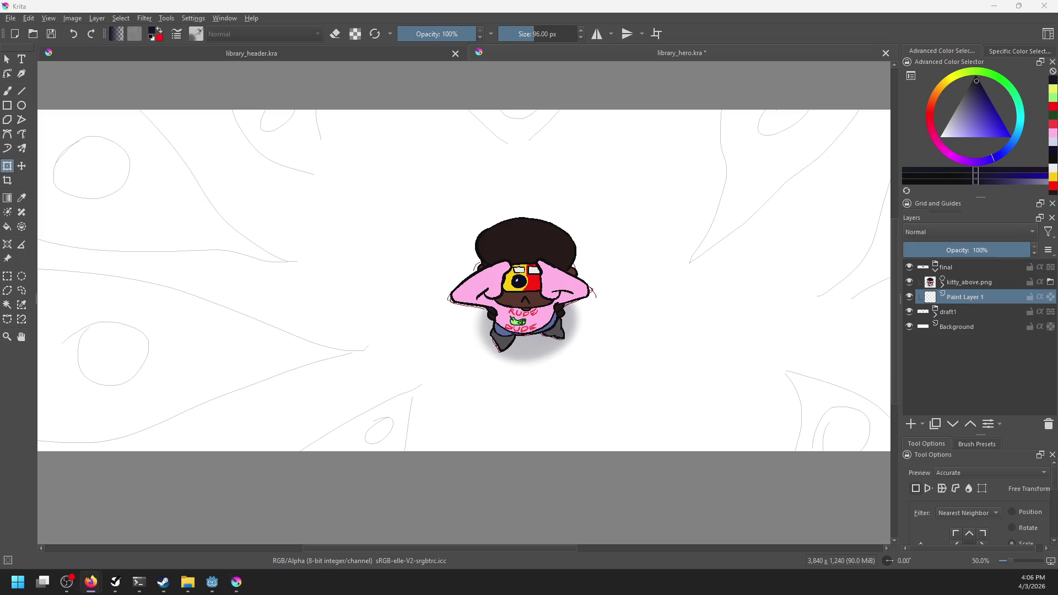
{"action": "key", "text": "alt+Tab"}
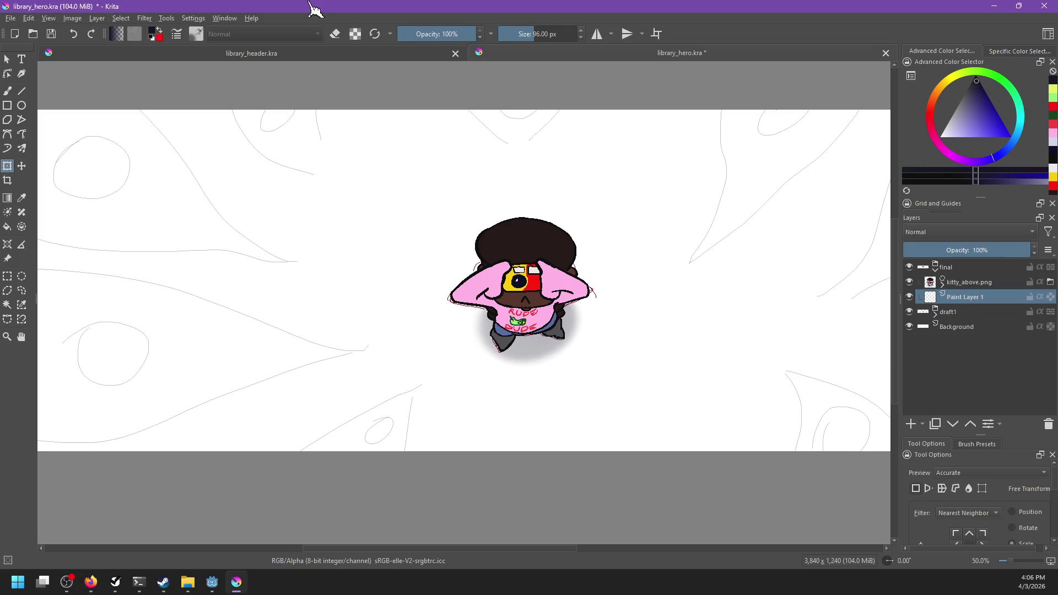
{"action": "left_click_drag", "start_coordinate": [448, 279], "coordinate": [421, 280]}
{"action": "left_click", "coordinate": [7, 91]}
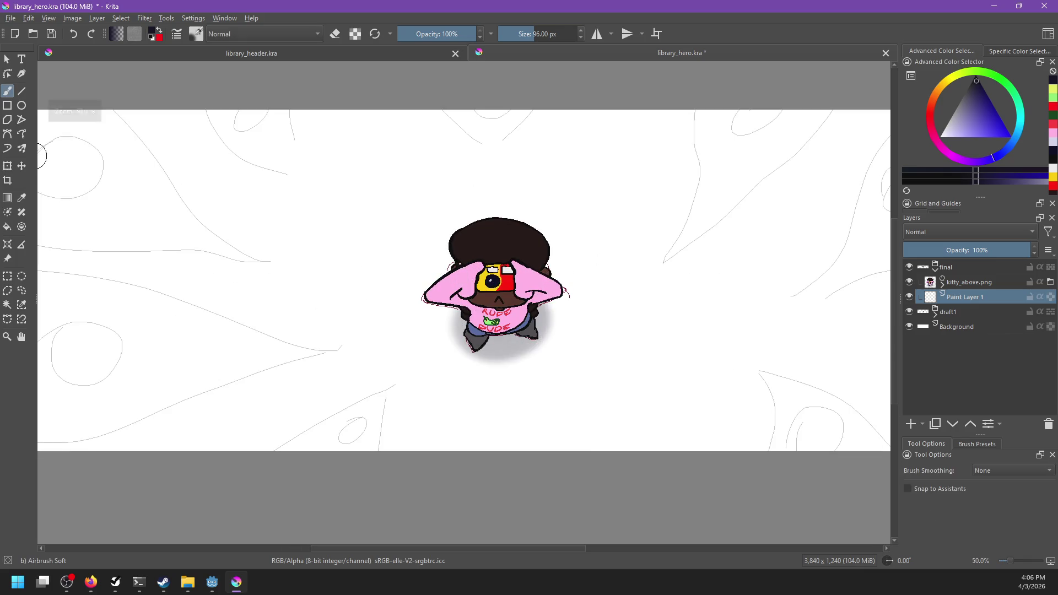
{"action": "mouse_move", "coordinate": [643, 278]}
{"action": "left_mouse_down"}
{"action": "mouse_move", "coordinate": [579, 307]}
{"action": "mouse_move", "coordinate": [603, 347]}
{"action": "mouse_move", "coordinate": [499, 295]}
{"action": "mouse_move", "coordinate": [583, 134]}
{"action": "left_mouse_up"}
{"action": "right_click", "coordinate": [646, 235]}
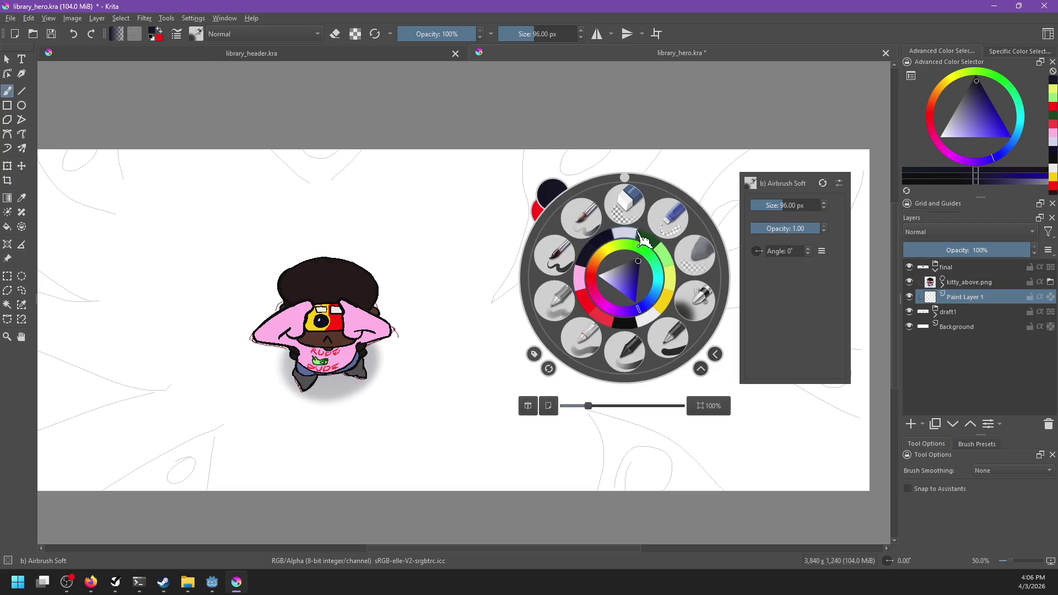
{"action": "left_click", "coordinate": [534, 406]}
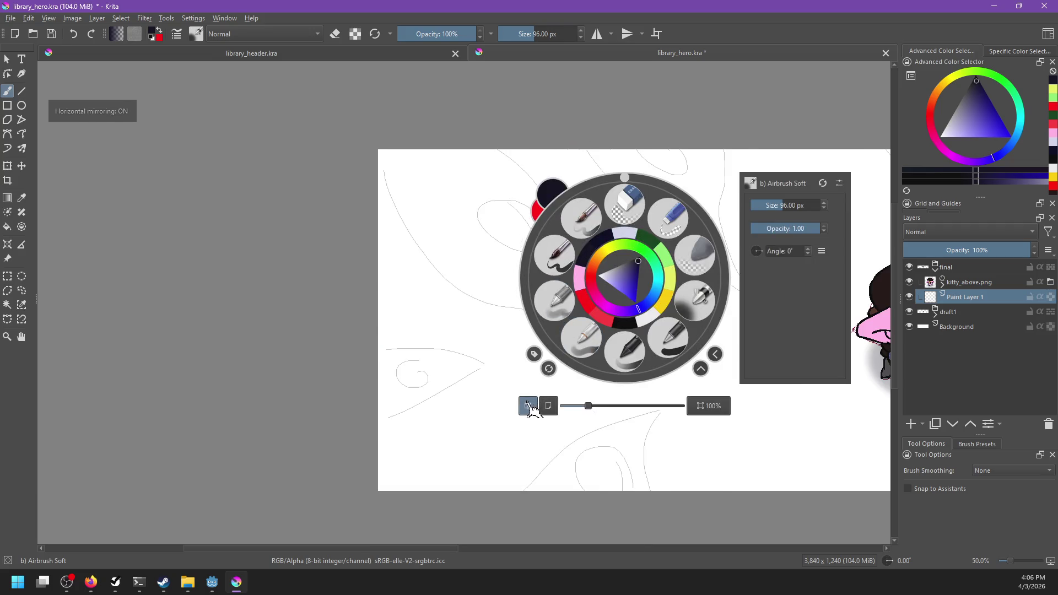
Step: Try leaf-edge strokes with the Basic-5 Size brush, including at 165 px, undoing them all
{"action": "left_click", "coordinate": [534, 406]}
{"action": "left_click", "coordinate": [554, 256]}
{"action": "left_click_drag", "start_coordinate": [538, 150], "coordinate": [486, 305]}
{"action": "key", "text": "ctrl+z"}
{"action": "left_click_drag", "start_coordinate": [520, 154], "coordinate": [473, 319]}
{"action": "key", "text": "ctrl+z"}
{"action": "left_click_drag", "start_coordinate": [526, 150], "coordinate": [505, 290]}
{"action": "key", "text": "ctrl+z"}
{"action": "mouse_move", "coordinate": [525, 150]}
{"action": "left_mouse_down"}
{"action": "mouse_move", "coordinate": [509, 297]}
{"action": "mouse_move", "coordinate": [675, 150]}
{"action": "left_mouse_up"}
{"action": "key", "text": "ctrl+z"}
{"action": "key", "text": "ctrl+z"}
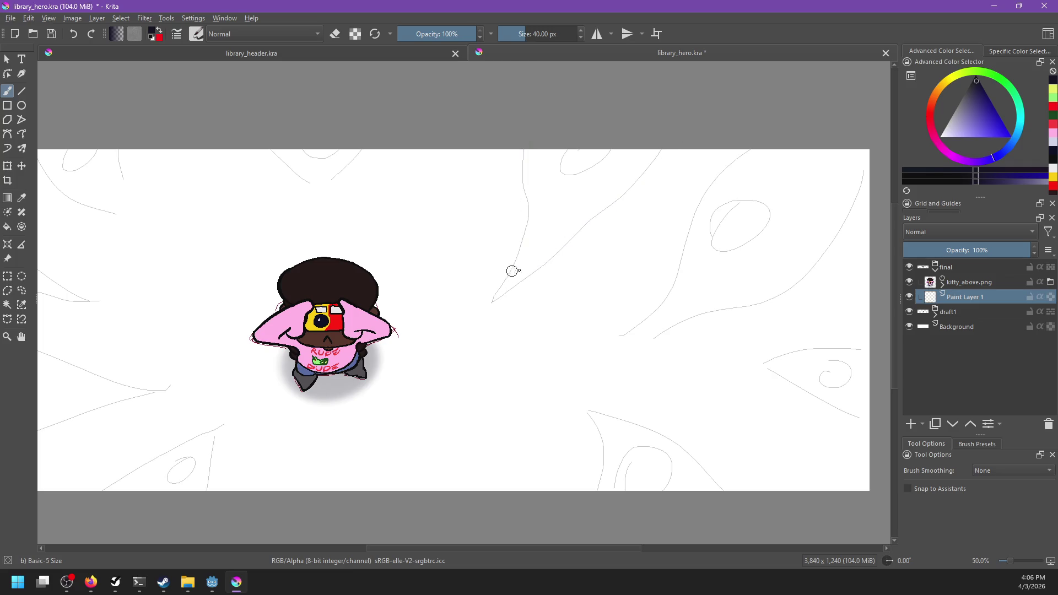
{"action": "key", "text": "bracketright"}
{"action": "key", "text": "bracketright"}
{"action": "key", "text": "bracketright"}
{"action": "left_click_drag", "start_coordinate": [524, 148], "coordinate": [517, 218]}
{"action": "left_click_drag", "start_coordinate": [507, 266], "coordinate": [487, 295]}
{"action": "key", "text": "ctrl+z"}
{"action": "left_click_drag", "start_coordinate": [525, 150], "coordinate": [499, 313]}
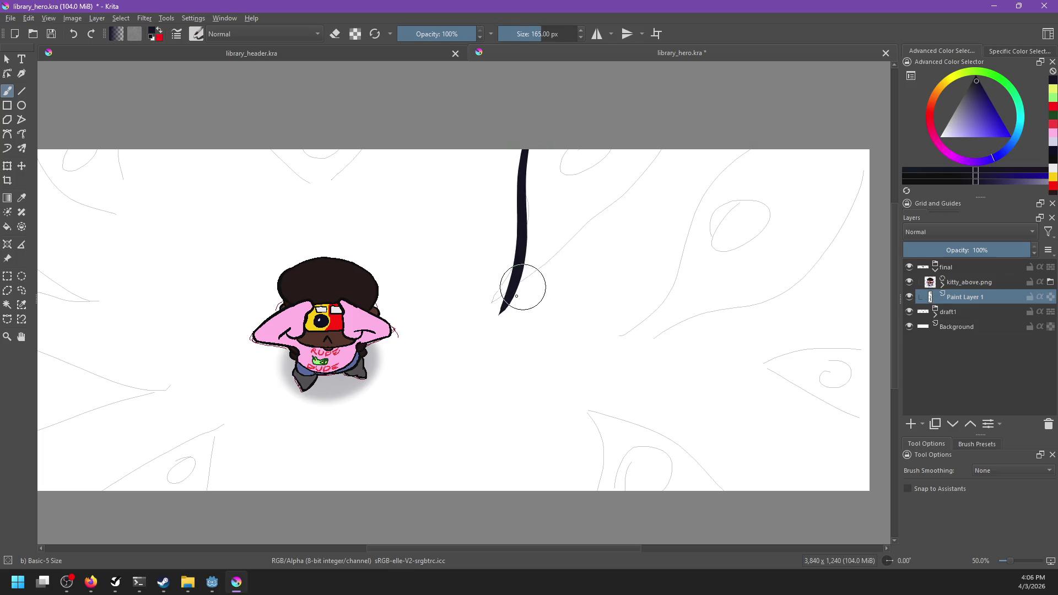
{"action": "left_click_drag", "start_coordinate": [520, 272], "coordinate": [706, 111]}
{"action": "key", "text": "ctrl+z"}
{"action": "key", "text": "ctrl+z"}
Step: Select the Pixel Art Fill preset from the Pixel Art tag in the pop-up palette
{"action": "right_click", "coordinate": [525, 266]}
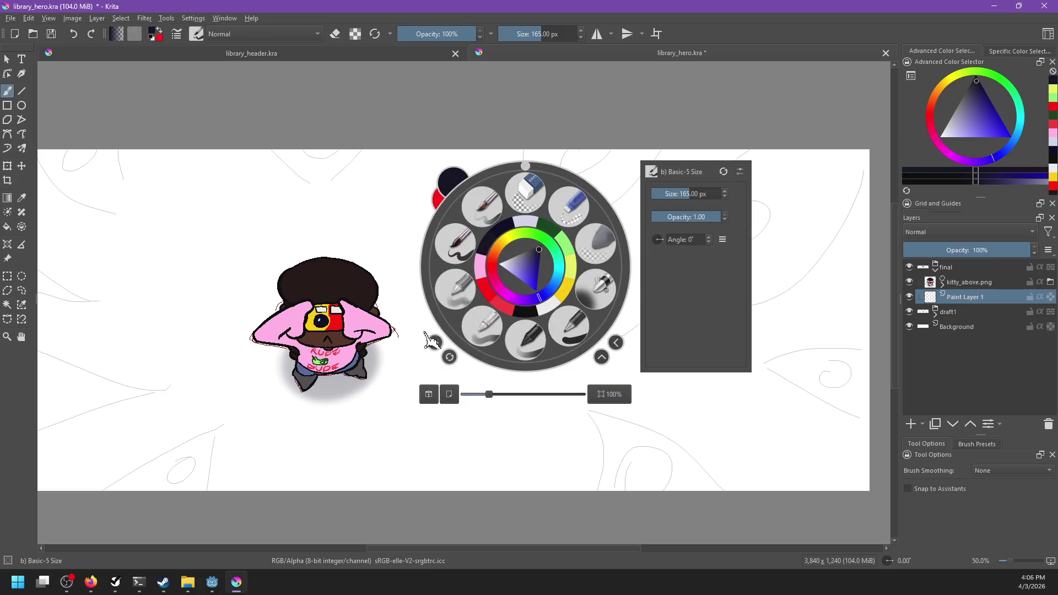
{"action": "left_click", "coordinate": [436, 395]}
{"action": "left_click", "coordinate": [430, 395]}
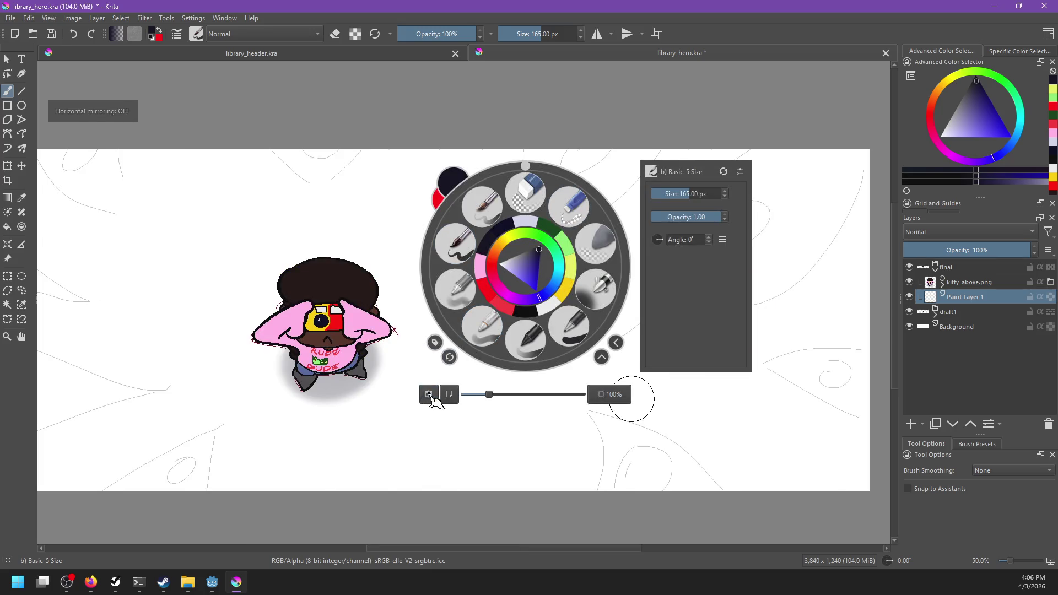
{"action": "left_click", "coordinate": [435, 342]}
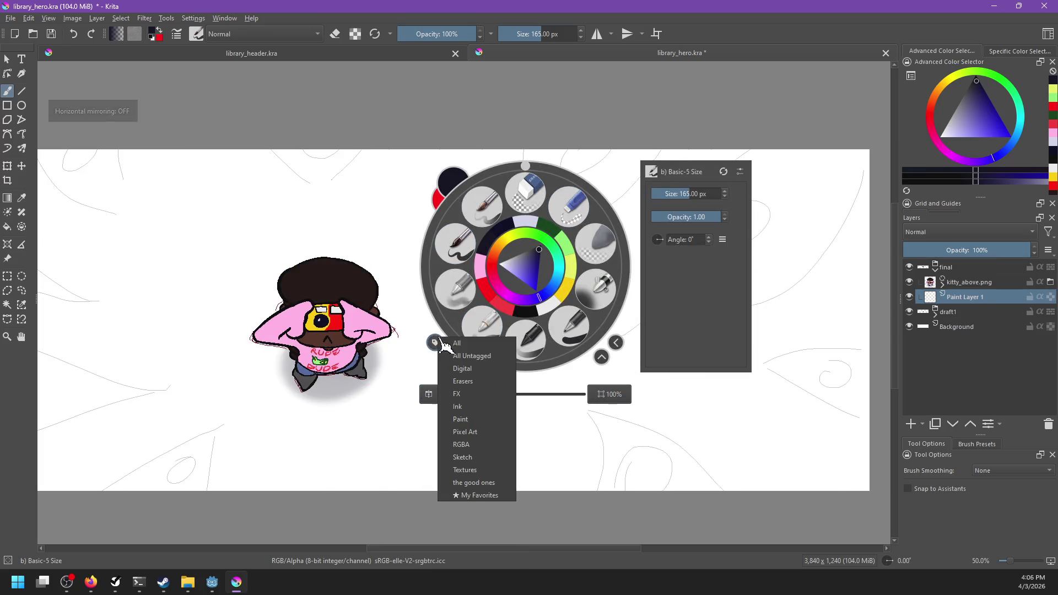
{"action": "left_click", "coordinate": [473, 432]}
{"action": "left_click", "coordinate": [473, 313]}
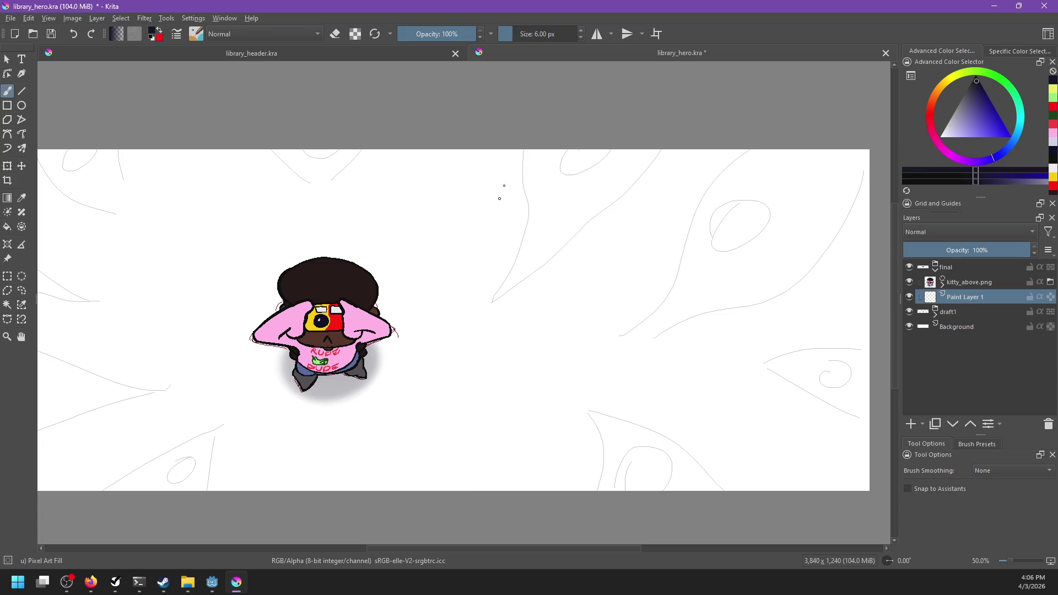
Step: Set the brush to 47 px and try several leaf-edge strokes, undoing each attempt
{"action": "mouse_move", "coordinate": [531, 209]}
{"action": "left_mouse_down"}
{"action": "mouse_move", "coordinate": [520, 194]}
{"action": "mouse_move", "coordinate": [524, 161]}
{"action": "mouse_move", "coordinate": [508, 295]}
{"action": "left_mouse_up"}
{"action": "key", "text": "ctrl+z"}
{"action": "left_click_drag", "start_coordinate": [522, 151], "coordinate": [484, 320]}
{"action": "key", "text": "ctrl+z"}
{"action": "mouse_move", "coordinate": [524, 150]}
{"action": "left_mouse_down"}
{"action": "mouse_move", "coordinate": [492, 310]}
{"action": "mouse_move", "coordinate": [630, 160]}
{"action": "left_mouse_up"}
{"action": "key", "text": "ctrl+z"}
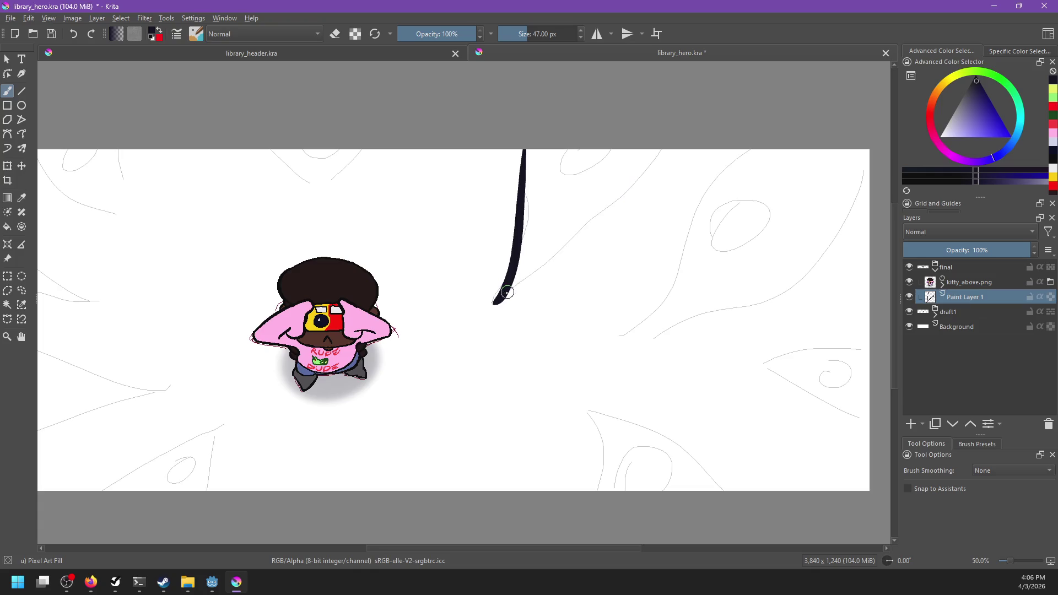
{"action": "left_click_drag", "start_coordinate": [512, 284], "coordinate": [681, 104]}
{"action": "key", "text": "ctrl+z"}
{"action": "key", "text": "ctrl+z"}
{"action": "left_click_drag", "start_coordinate": [525, 150], "coordinate": [492, 306]}
Step: Ink the V's right edge and a dark spot near its top, then group the leaf layer
{"action": "key", "text": "ctrl+z"}
{"action": "mouse_move", "coordinate": [558, 121]}
{"action": "left_mouse_down"}
{"action": "mouse_move", "coordinate": [508, 282]}
{"action": "mouse_move", "coordinate": [677, 110]}
{"action": "left_mouse_up"}
{"action": "key", "text": "ctrl+z"}
{"action": "left_click_drag", "start_coordinate": [511, 283], "coordinate": [678, 108]}
{"action": "mouse_move", "coordinate": [567, 163]}
{"action": "left_mouse_down"}
{"action": "mouse_move", "coordinate": [584, 160]}
{"action": "mouse_move", "coordinate": [562, 173]}
{"action": "mouse_move", "coordinate": [582, 148]}
{"action": "mouse_move", "coordinate": [592, 158]}
{"action": "mouse_move", "coordinate": [572, 160]}
{"action": "left_mouse_up"}
{"action": "key", "text": "ctrl+z"}
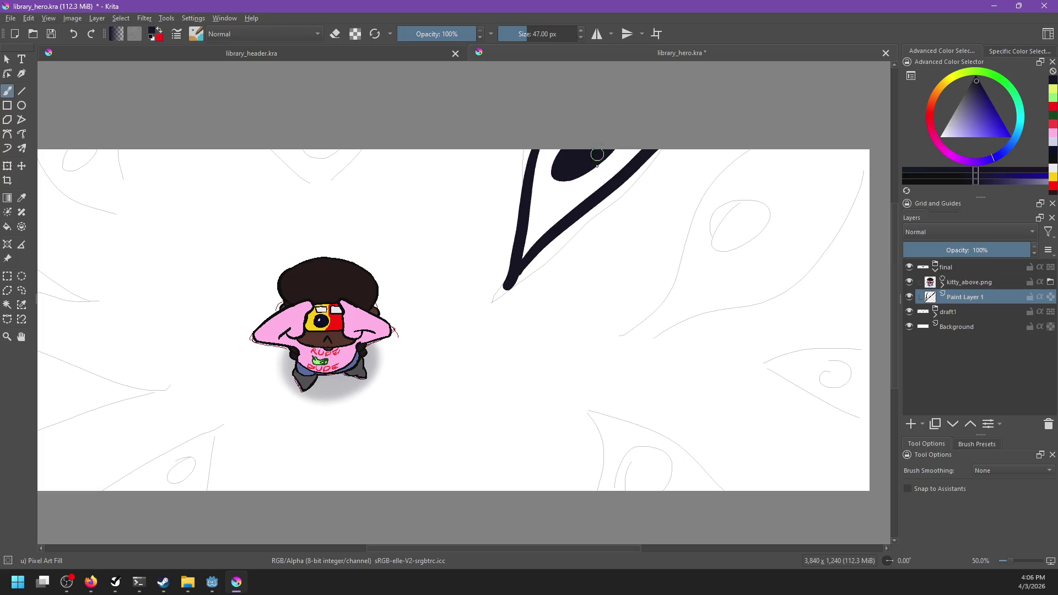
{"action": "key", "text": "ctrl+z"}
{"action": "key", "text": "ctrl+g"}
Step: Rename the new group to 'bg' and select the leaf paint layer inside it
{"action": "double_click", "coordinate": [973, 300]}
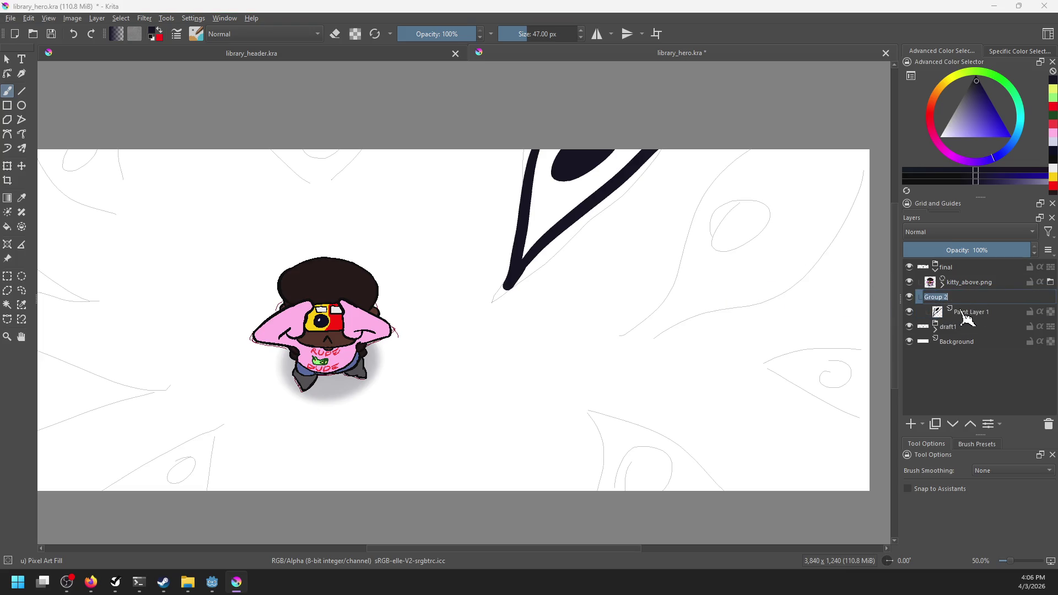
{"action": "type", "text": "g"}
{"action": "key", "text": "Return"}
{"action": "left_click", "coordinate": [992, 312]}
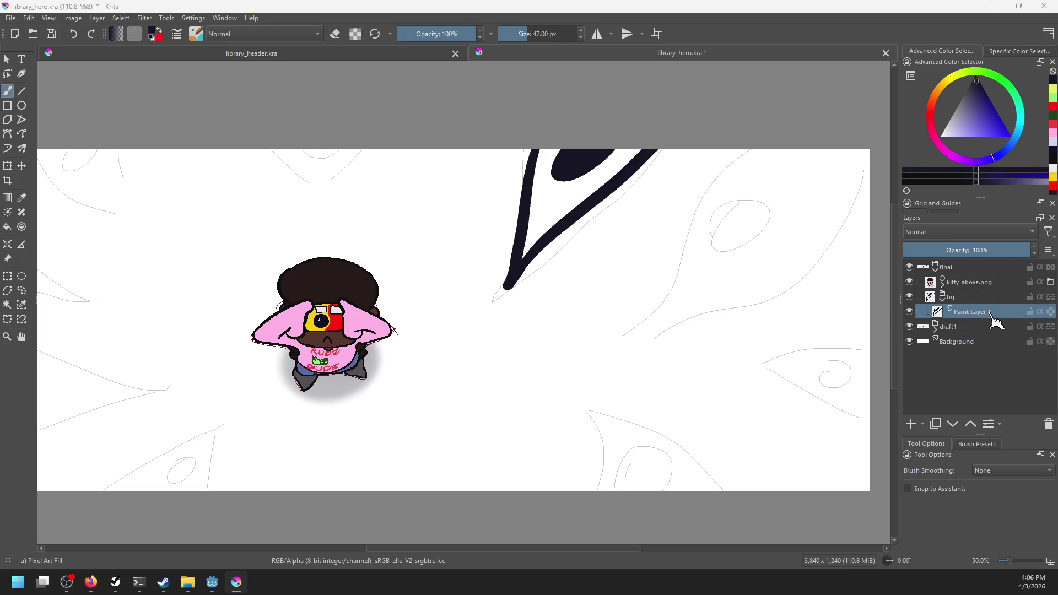
Step: Draw the leaf's long right side, running up from its tip
{"action": "left_click_drag", "start_coordinate": [638, 342], "coordinate": [548, 352]}
{"action": "left_click_drag", "start_coordinate": [449, 258], "coordinate": [429, 322]}
{"action": "key", "text": "ctrl+z"}
{"action": "left_click_drag", "start_coordinate": [444, 267], "coordinate": [412, 364]}
{"action": "key", "text": "ctrl+z"}
{"action": "mouse_move", "coordinate": [436, 274]}
{"action": "left_mouse_down"}
{"action": "mouse_move", "coordinate": [413, 378]}
{"action": "mouse_move", "coordinate": [621, 171]}
{"action": "left_mouse_up"}
{"action": "key", "text": "ctrl+z"}
{"action": "left_click_drag", "start_coordinate": [420, 378], "coordinate": [590, 169]}
Step: Draw an inner loop inside the leaf and fill it solid black
{"action": "mouse_move", "coordinate": [490, 238]}
{"action": "left_mouse_down"}
{"action": "mouse_move", "coordinate": [504, 256]}
{"action": "mouse_move", "coordinate": [498, 277]}
{"action": "mouse_move", "coordinate": [540, 202]}
{"action": "mouse_move", "coordinate": [520, 208]}
{"action": "mouse_move", "coordinate": [503, 259]}
{"action": "left_mouse_up"}
{"action": "key", "text": "ctrl+z"}
{"action": "key", "text": "ctrl+z"}
{"action": "key", "text": "ctrl+z"}
{"action": "left_click_drag", "start_coordinate": [518, 203], "coordinate": [502, 260]}
{"action": "key", "text": "ctrl+z"}
{"action": "left_click_drag", "start_coordinate": [529, 201], "coordinate": [494, 266]}
{"action": "key", "text": "ctrl+z"}
{"action": "mouse_move", "coordinate": [511, 208]}
{"action": "left_mouse_down"}
{"action": "mouse_move", "coordinate": [551, 205]}
{"action": "mouse_move", "coordinate": [516, 252]}
{"action": "mouse_move", "coordinate": [521, 304]}
{"action": "left_mouse_up"}
{"action": "key", "text": "f"}
{"action": "left_click", "coordinate": [522, 242]}
{"action": "key", "text": "b"}
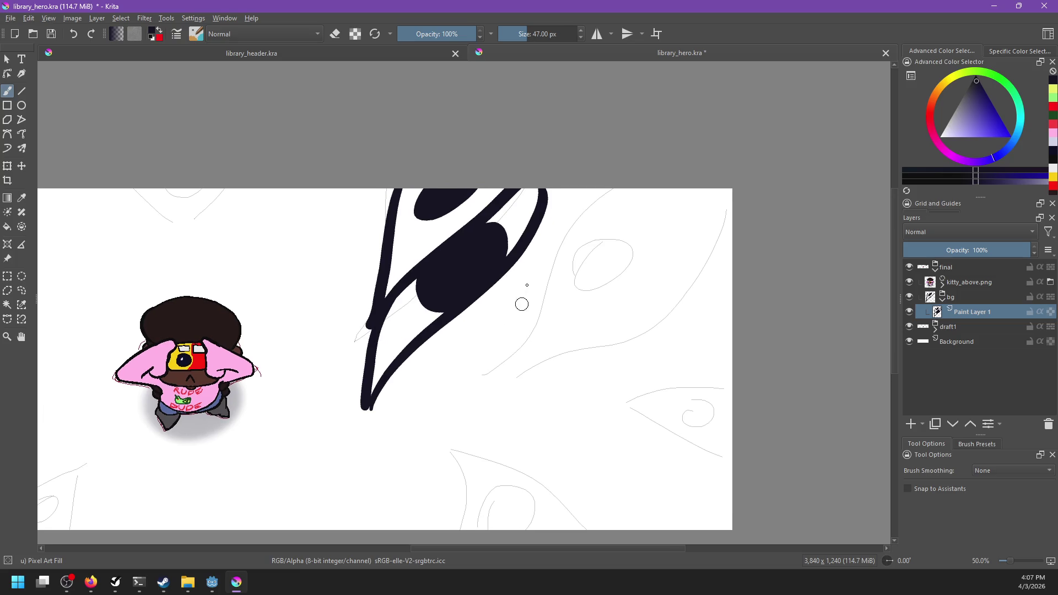
Step: Paint a thick stroke along the leaf's left outline
{"action": "left_click_drag", "start_coordinate": [387, 384], "coordinate": [576, 275]}
{"action": "key", "text": "ctrl+z"}
{"action": "left_click_drag", "start_coordinate": [395, 377], "coordinate": [561, 263]}
{"action": "key", "text": "ctrl+z"}
{"action": "mouse_move", "coordinate": [405, 361]}
{"action": "left_mouse_down"}
{"action": "mouse_move", "coordinate": [603, 237]}
{"action": "mouse_move", "coordinate": [584, 222]}
{"action": "left_mouse_up"}
{"action": "key", "text": "ctrl+z"}
{"action": "left_click_drag", "start_coordinate": [420, 345], "coordinate": [545, 228]}
{"action": "key", "text": "ctrl+z"}
{"action": "left_click_drag", "start_coordinate": [405, 361], "coordinate": [530, 247]}
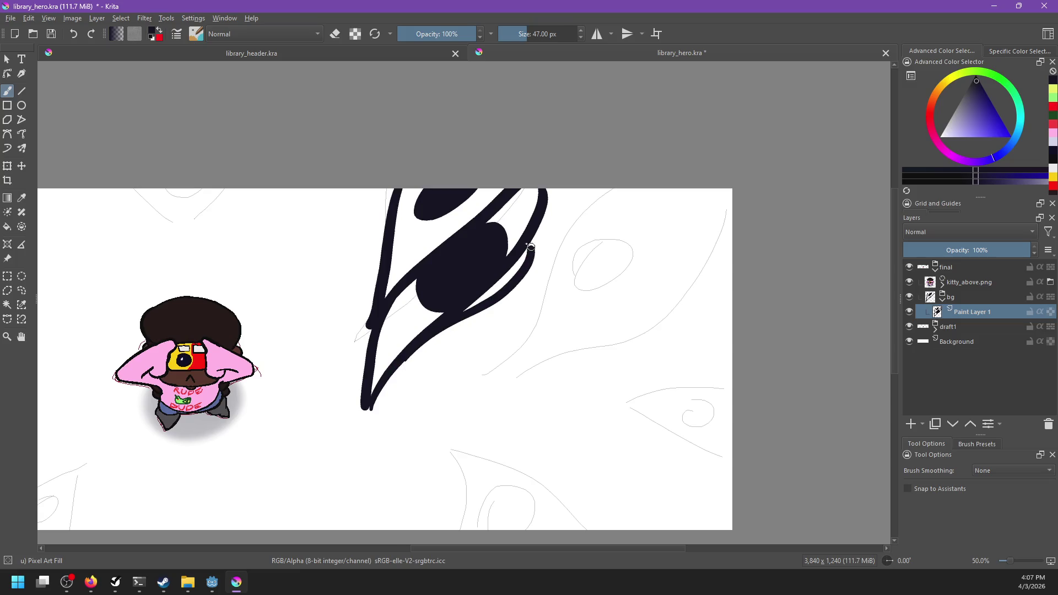
{"action": "key", "text": "ctrl+z"}
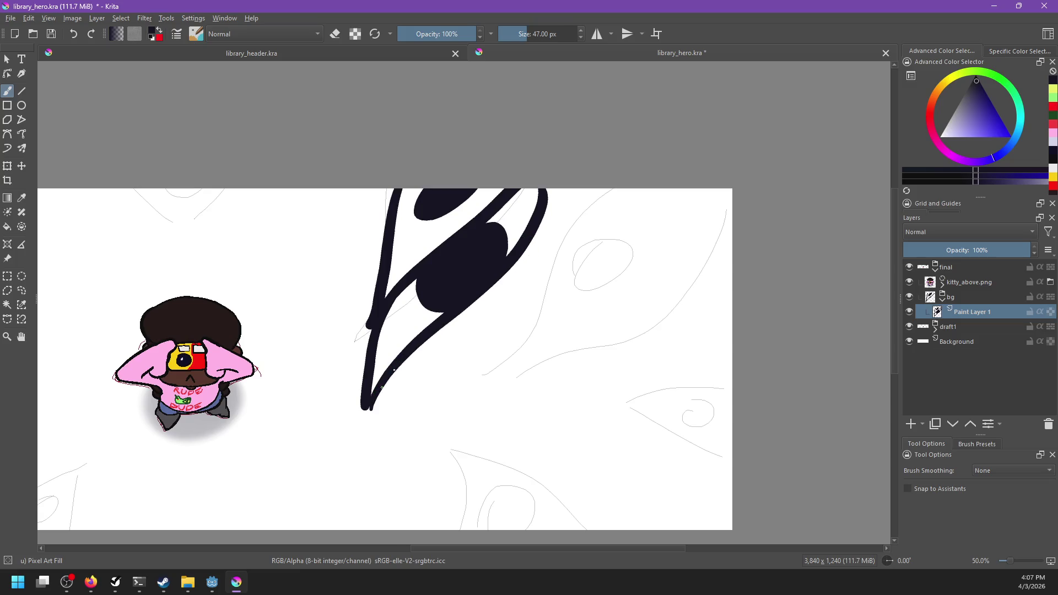
{"action": "left_click_drag", "start_coordinate": [391, 373], "coordinate": [528, 252]}
{"action": "key", "text": "ctrl+z"}
{"action": "left_click_drag", "start_coordinate": [421, 346], "coordinate": [546, 237]}
{"action": "key", "text": "ctrl+z"}
{"action": "left_click_drag", "start_coordinate": [420, 345], "coordinate": [550, 221]}
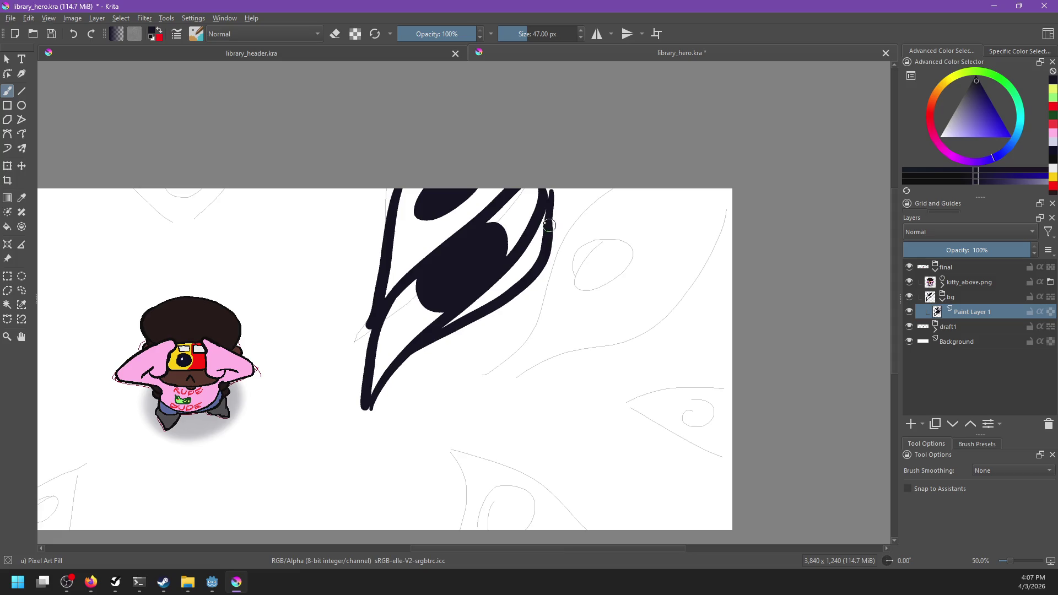
Step: Add a dark spot beside the filled shape and a curved lower line rising from the tip
{"action": "left_click_drag", "start_coordinate": [554, 192], "coordinate": [549, 245]}
{"action": "key", "text": "ctrl+z"}
{"action": "mouse_move", "coordinate": [506, 273]}
{"action": "left_mouse_down"}
{"action": "mouse_move", "coordinate": [531, 251]}
{"action": "mouse_move", "coordinate": [519, 258]}
{"action": "left_mouse_up"}
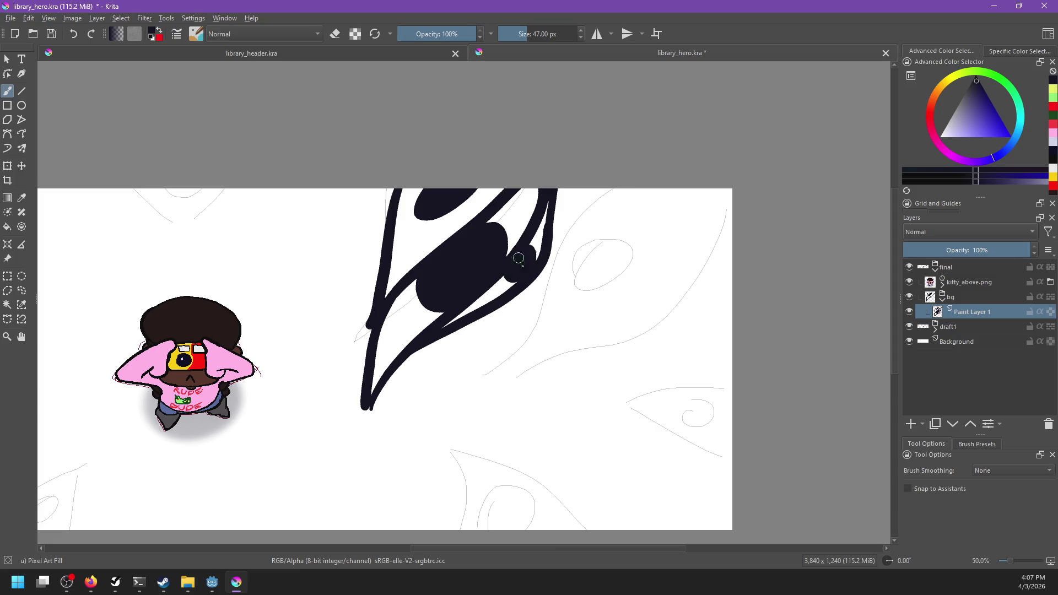
{"action": "mouse_move", "coordinate": [437, 328]}
{"action": "left_mouse_down"}
{"action": "mouse_move", "coordinate": [382, 392]}
{"action": "mouse_move", "coordinate": [471, 356]}
{"action": "left_mouse_up"}
{"action": "key", "text": "ctrl+z"}
{"action": "left_click_drag", "start_coordinate": [377, 412], "coordinate": [479, 348]}
{"action": "key", "text": "ctrl+z"}
{"action": "left_click_drag", "start_coordinate": [370, 411], "coordinate": [485, 352]}
{"action": "left_click_drag", "start_coordinate": [487, 315], "coordinate": [469, 373]}
{"action": "key", "text": "ctrl+z"}
{"action": "key", "text": "ctrl+z"}
{"action": "left_click_drag", "start_coordinate": [370, 409], "coordinate": [501, 305]}
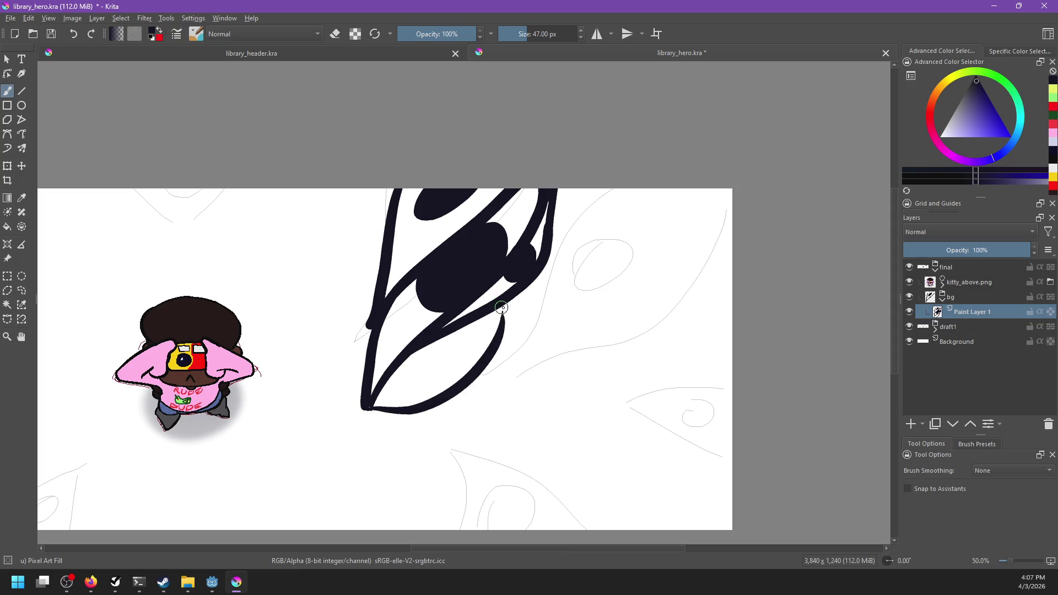
Step: Draw a long stroke up to the canvas top, add a dark loop, and fill its white gaps
{"action": "mouse_move", "coordinate": [457, 373]}
{"action": "left_mouse_down"}
{"action": "mouse_move", "coordinate": [483, 313]}
{"action": "mouse_move", "coordinate": [474, 292]}
{"action": "mouse_move", "coordinate": [460, 309]}
{"action": "mouse_move", "coordinate": [465, 327]}
{"action": "left_mouse_up"}
{"action": "mouse_move", "coordinate": [570, 317]}
{"action": "left_mouse_down"}
{"action": "mouse_move", "coordinate": [510, 347]}
{"action": "mouse_move", "coordinate": [648, 207]}
{"action": "left_mouse_up"}
{"action": "key", "text": "ctrl+z"}
{"action": "mouse_move", "coordinate": [474, 278]}
{"action": "left_mouse_down"}
{"action": "mouse_move", "coordinate": [624, 225]}
{"action": "mouse_move", "coordinate": [696, 161]}
{"action": "left_mouse_up"}
{"action": "key", "text": "ctrl+z"}
{"action": "left_click_drag", "start_coordinate": [478, 276], "coordinate": [661, 161]}
{"action": "mouse_move", "coordinate": [562, 174]}
{"action": "left_mouse_down"}
{"action": "mouse_move", "coordinate": [551, 166]}
{"action": "mouse_move", "coordinate": [565, 176]}
{"action": "mouse_move", "coordinate": [604, 156]}
{"action": "left_mouse_up"}
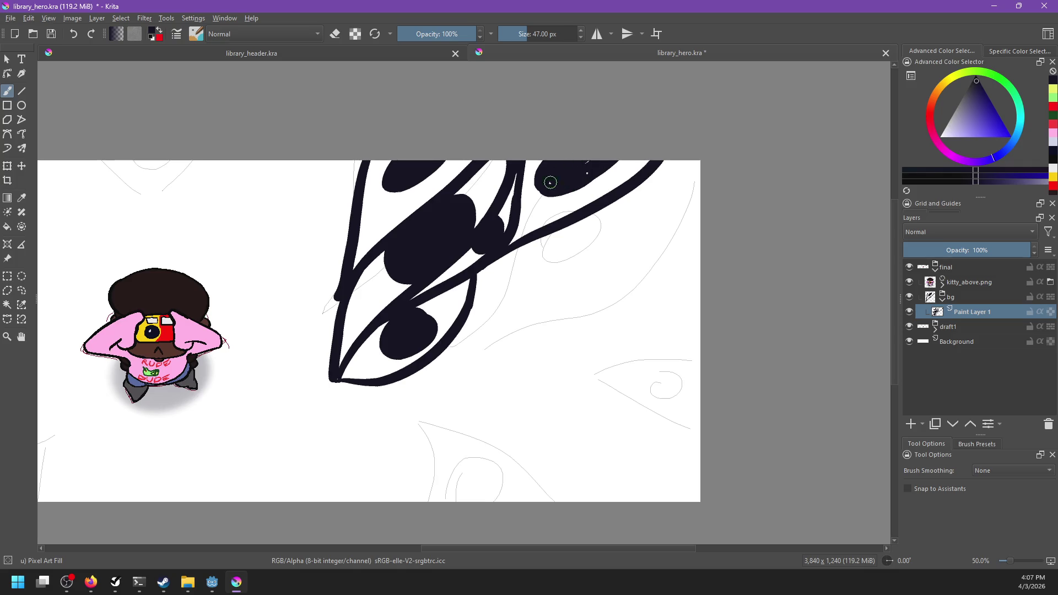
{"action": "left_click_drag", "start_coordinate": [512, 173], "coordinate": [512, 223]}
{"action": "left_click_drag", "start_coordinate": [514, 165], "coordinate": [515, 220]}
{"action": "left_click_drag", "start_coordinate": [482, 328], "coordinate": [689, 163]}
{"action": "key", "text": "ctrl+z"}
Step: Draw a line parallel to the long stroke with a black spot between them
{"action": "left_click_drag", "start_coordinate": [522, 278], "coordinate": [696, 143]}
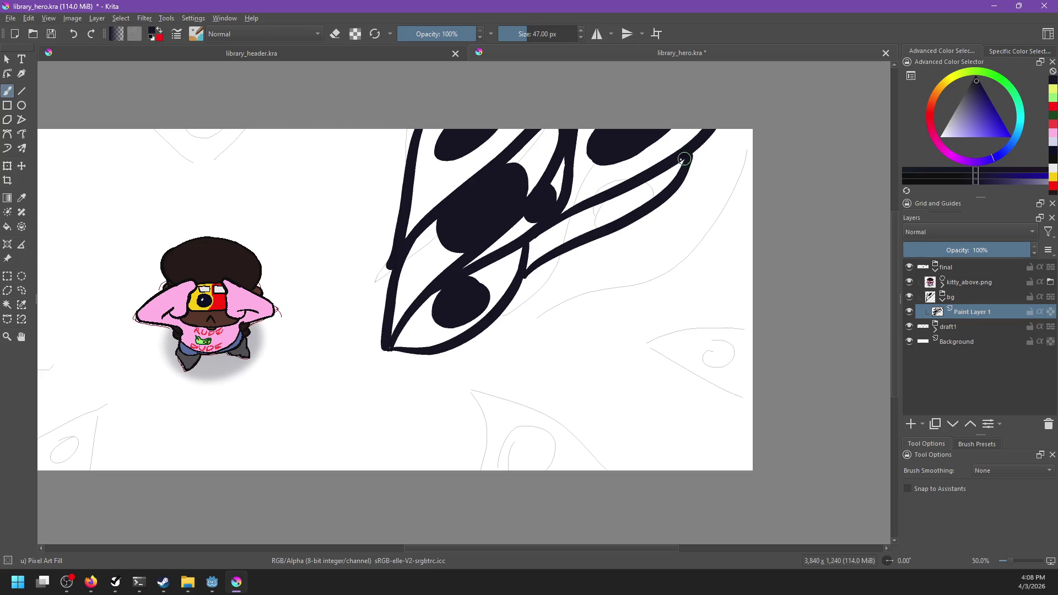
{"action": "left_click_drag", "start_coordinate": [583, 220], "coordinate": [611, 212]}
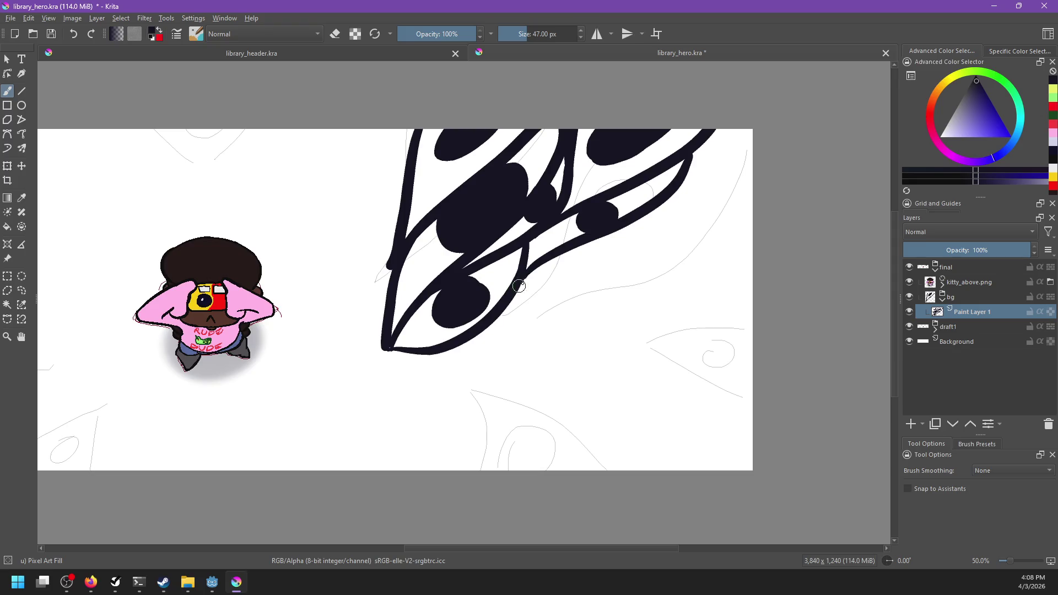
{"action": "left_click_drag", "start_coordinate": [555, 286], "coordinate": [511, 330]}
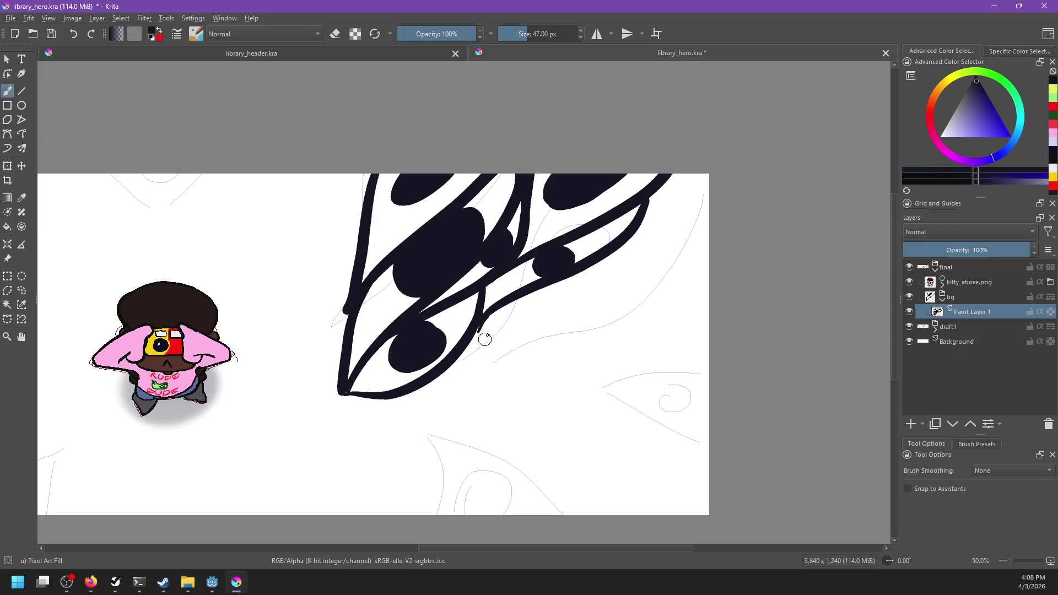
{"action": "mouse_move", "coordinate": [481, 318]}
{"action": "left_mouse_down"}
{"action": "mouse_move", "coordinate": [574, 348]}
{"action": "mouse_move", "coordinate": [770, 288]}
{"action": "mouse_move", "coordinate": [687, 349]}
{"action": "mouse_move", "coordinate": [585, 356]}
{"action": "left_mouse_up"}
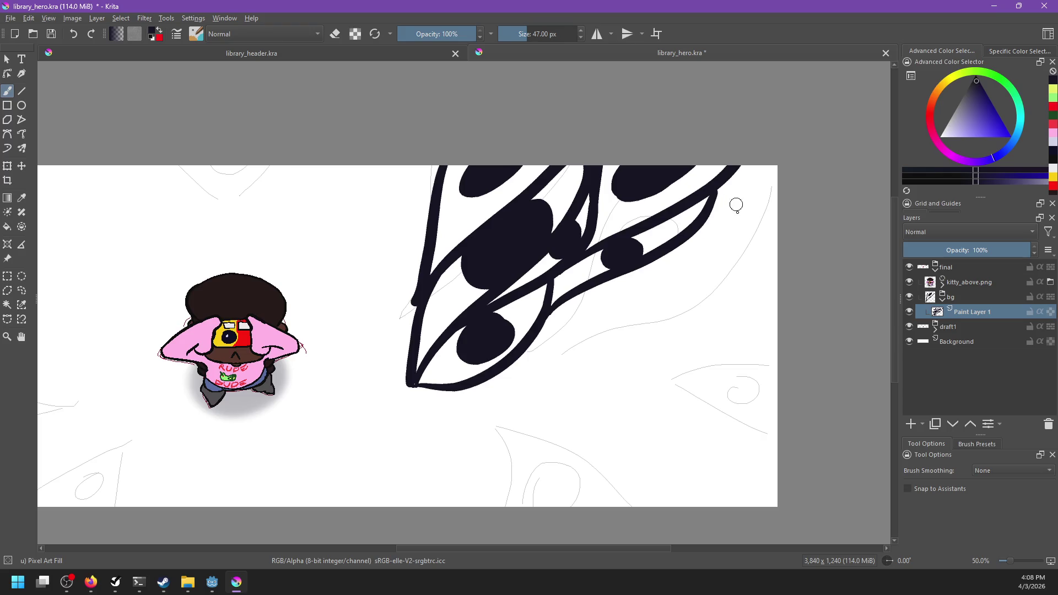
Step: Extend a thick stroke to the canvas's right edge and reinforce the leaf outline down-left
{"action": "left_click_drag", "start_coordinate": [711, 210], "coordinate": [827, 164]}
{"action": "key", "text": "ctrl+z"}
{"action": "left_click_drag", "start_coordinate": [709, 213], "coordinate": [828, 163]}
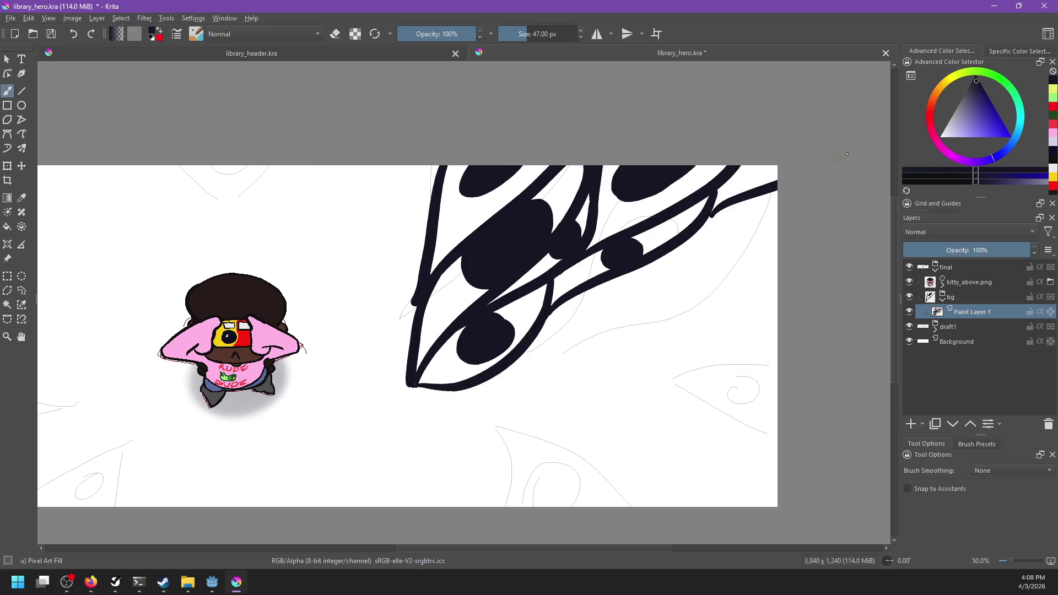
{"action": "key", "text": "ctrl+z"}
{"action": "mouse_move", "coordinate": [711, 212]}
{"action": "left_mouse_down"}
{"action": "mouse_move", "coordinate": [780, 188]}
{"action": "mouse_move", "coordinate": [757, 174]}
{"action": "mouse_move", "coordinate": [765, 176]}
{"action": "left_mouse_up"}
{"action": "left_click_drag", "start_coordinate": [638, 268], "coordinate": [527, 355]}
Step: Outline the second leaf's side, closing the gap to the upper line, and add a small loop
{"action": "mouse_move", "coordinate": [547, 310]}
{"action": "left_mouse_down"}
{"action": "mouse_move", "coordinate": [555, 413]}
{"action": "mouse_move", "coordinate": [603, 359]}
{"action": "mouse_move", "coordinate": [628, 272]}
{"action": "mouse_move", "coordinate": [556, 404]}
{"action": "left_mouse_up"}
{"action": "key", "text": "ctrl+z"}
{"action": "key", "text": "ctrl+z"}
{"action": "mouse_move", "coordinate": [630, 270]}
{"action": "left_mouse_down"}
{"action": "mouse_move", "coordinate": [556, 405]}
{"action": "mouse_move", "coordinate": [633, 296]}
{"action": "mouse_move", "coordinate": [554, 410]}
{"action": "mouse_move", "coordinate": [638, 286]}
{"action": "left_mouse_up"}
{"action": "key", "text": "ctrl+z"}
{"action": "key", "text": "ctrl+z"}
{"action": "left_click_drag", "start_coordinate": [667, 249], "coordinate": [626, 307]}
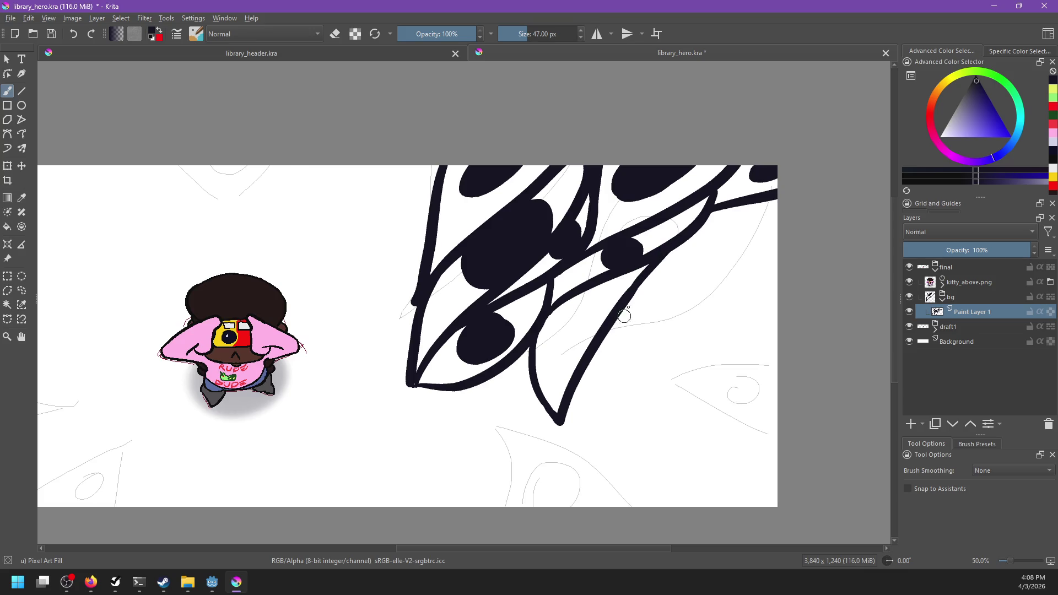
{"action": "mouse_move", "coordinate": [568, 326]}
{"action": "left_mouse_down"}
{"action": "mouse_move", "coordinate": [562, 352]}
{"action": "mouse_move", "coordinate": [604, 324]}
{"action": "mouse_move", "coordinate": [619, 331]}
{"action": "mouse_move", "coordinate": [557, 339]}
{"action": "left_mouse_up"}
{"action": "key", "text": "ctrl+z"}
{"action": "key", "text": "ctrl+z"}
{"action": "left_click_drag", "start_coordinate": [529, 382], "coordinate": [716, 226]}
{"action": "key", "text": "ctrl+z"}
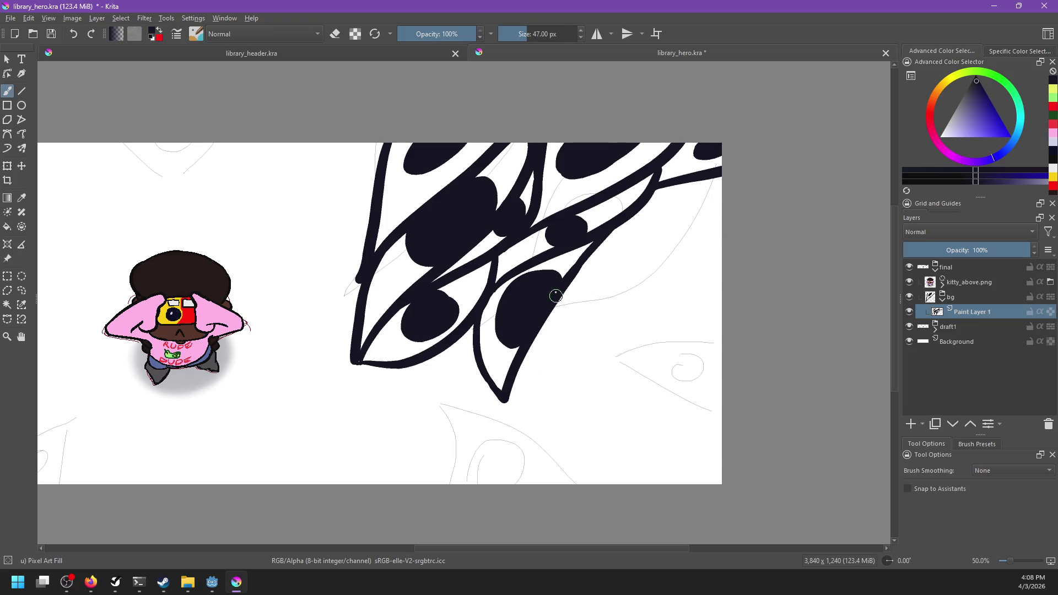
{"action": "left_click_drag", "start_coordinate": [564, 282], "coordinate": [719, 204]}
{"action": "mouse_move", "coordinate": [645, 204]}
{"action": "left_mouse_down"}
{"action": "mouse_move", "coordinate": [642, 223]}
{"action": "mouse_move", "coordinate": [661, 199]}
{"action": "mouse_move", "coordinate": [626, 226]}
{"action": "mouse_move", "coordinate": [654, 213]}
{"action": "mouse_move", "coordinate": [662, 222]}
{"action": "left_mouse_up"}
{"action": "key", "text": "ctrl+z"}
Step: Draw thick lines up to the right edge and fill black spots between them
{"action": "scroll", "coordinate": [666, 307], "scroll_direction": "down", "scroll_amount": 3}
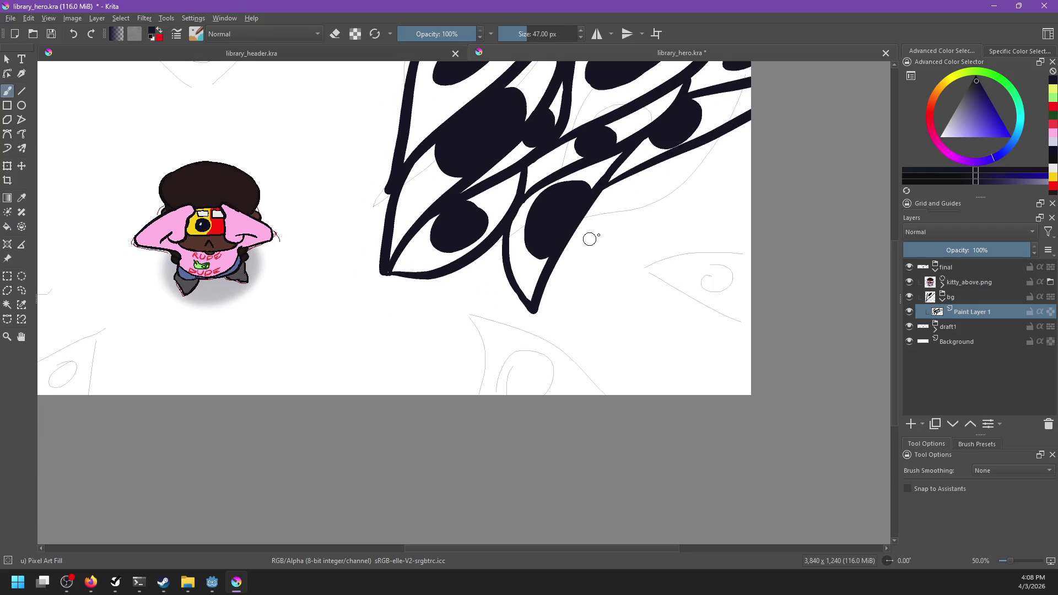
{"action": "left_click_drag", "start_coordinate": [559, 259], "coordinate": [749, 163]}
{"action": "key", "text": "ctrl+z"}
{"action": "key", "text": "ctrl+z"}
{"action": "left_click_drag", "start_coordinate": [616, 197], "coordinate": [750, 156]}
{"action": "left_click_drag", "start_coordinate": [685, 164], "coordinate": [698, 153]}
{"action": "key", "text": "ctrl+z"}
{"action": "key", "text": "ctrl+z"}
{"action": "left_click_drag", "start_coordinate": [641, 169], "coordinate": [786, 110]}
{"action": "mouse_move", "coordinate": [717, 142]}
{"action": "left_mouse_down"}
{"action": "mouse_move", "coordinate": [710, 153]}
{"action": "mouse_move", "coordinate": [729, 146]}
{"action": "left_mouse_up"}
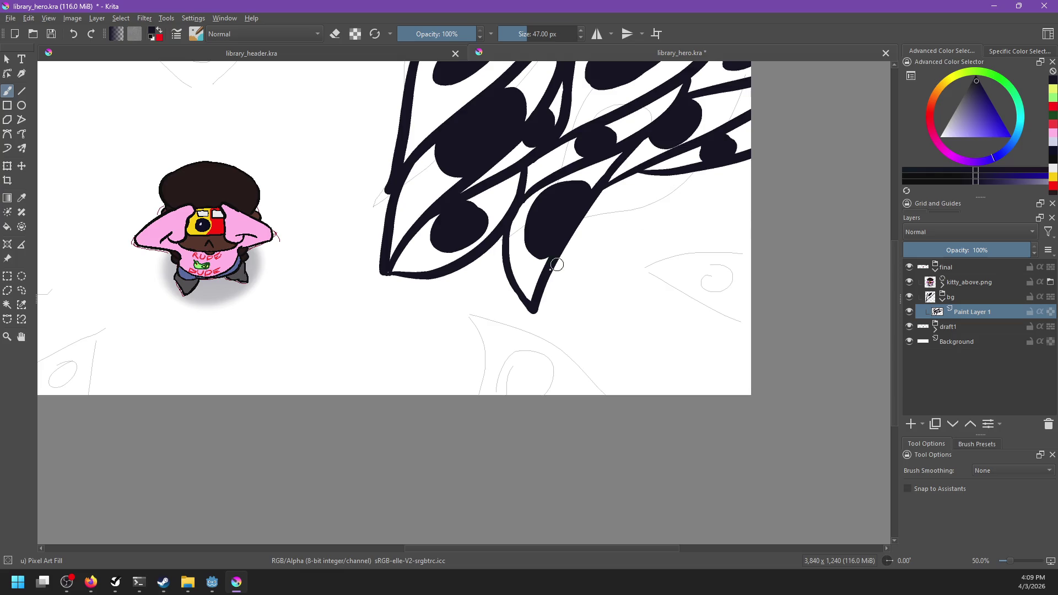
{"action": "left_click_drag", "start_coordinate": [559, 263], "coordinate": [694, 150]}
{"action": "mouse_move", "coordinate": [627, 198]}
{"action": "left_mouse_down"}
{"action": "mouse_move", "coordinate": [610, 205]}
{"action": "mouse_move", "coordinate": [626, 193]}
{"action": "left_mouse_up"}
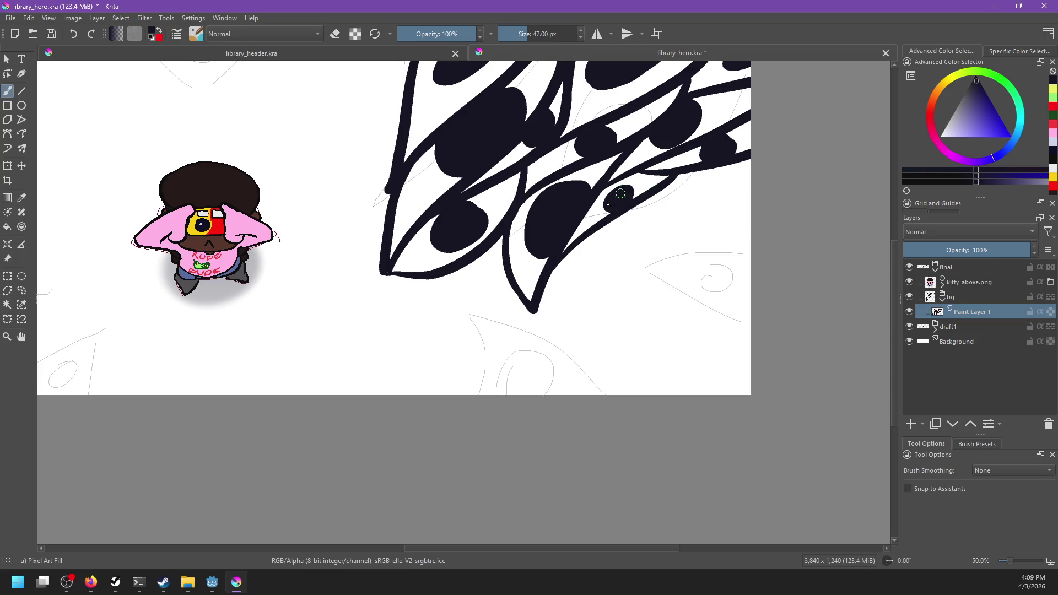
{"action": "left_click_drag", "start_coordinate": [553, 289], "coordinate": [538, 310]}
Step: Close the second leaf with a curve rising from its bottom tip
{"action": "mouse_move", "coordinate": [668, 184]}
{"action": "left_mouse_down"}
{"action": "mouse_move", "coordinate": [573, 302]}
{"action": "mouse_move", "coordinate": [676, 205]}
{"action": "left_mouse_up"}
{"action": "key", "text": "ctrl+z"}
{"action": "key", "text": "ctrl+z"}
{"action": "left_click_drag", "start_coordinate": [532, 312], "coordinate": [676, 169]}
{"action": "key", "text": "ctrl+z"}
{"action": "left_click_drag", "start_coordinate": [530, 315], "coordinate": [649, 214]}
{"action": "key", "text": "ctrl+z"}
{"action": "mouse_move", "coordinate": [532, 313]}
{"action": "left_mouse_down"}
{"action": "mouse_move", "coordinate": [634, 268]}
{"action": "mouse_move", "coordinate": [658, 199]}
{"action": "left_mouse_up"}
{"action": "key", "text": "ctrl+z"}
{"action": "left_click_drag", "start_coordinate": [530, 310], "coordinate": [637, 226]}
{"action": "key", "text": "ctrl+z"}
{"action": "left_click_drag", "start_coordinate": [538, 311], "coordinate": [675, 205]}
{"action": "key", "text": "ctrl+z"}
{"action": "mouse_move", "coordinate": [531, 313]}
{"action": "left_mouse_down"}
{"action": "mouse_move", "coordinate": [560, 300]}
{"action": "mouse_move", "coordinate": [681, 163]}
{"action": "left_mouse_up"}
{"action": "key", "text": "ctrl+z"}
{"action": "left_click_drag", "start_coordinate": [537, 313], "coordinate": [670, 181]}
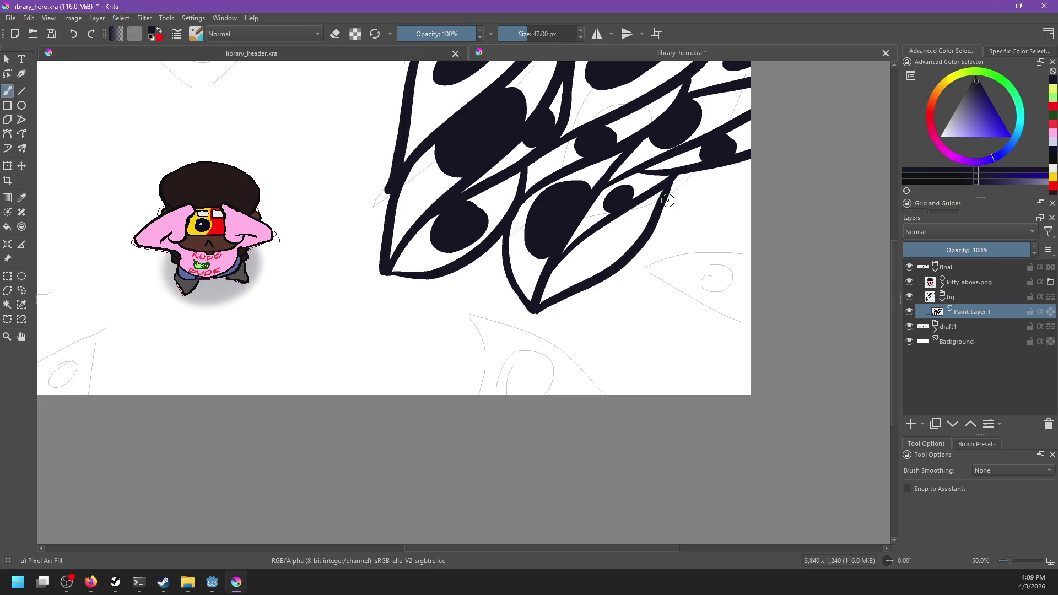
{"action": "mouse_move", "coordinate": [572, 269]}
{"action": "left_mouse_down"}
{"action": "mouse_move", "coordinate": [557, 399]}
{"action": "mouse_move", "coordinate": [597, 293]}
{"action": "mouse_move", "coordinate": [633, 354]}
{"action": "mouse_move", "coordinate": [651, 279]}
{"action": "left_mouse_up"}
{"action": "key", "text": "ctrl+z"}
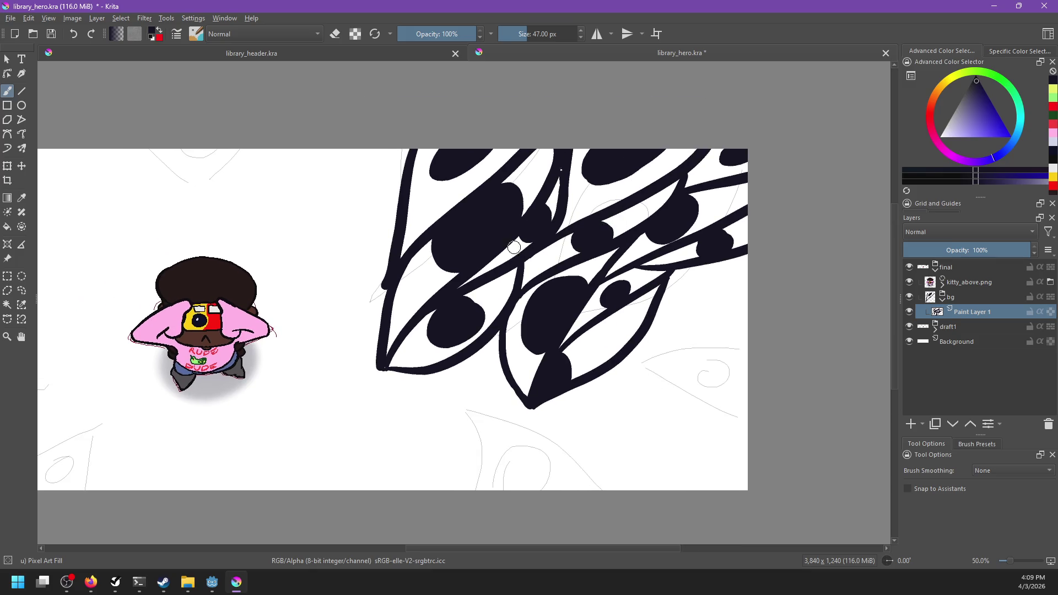
{"action": "key", "text": "e"}
{"action": "left_click", "coordinate": [470, 302]}
Step: Erase along the blob's edges to trim the jagged spike, undoing stray erasures
{"action": "left_click_drag", "start_coordinate": [474, 303], "coordinate": [441, 327]}
{"action": "key", "text": "ctrl+z"}
{"action": "mouse_move", "coordinate": [487, 302]}
{"action": "left_mouse_down"}
{"action": "mouse_move", "coordinate": [469, 336]}
{"action": "mouse_move", "coordinate": [446, 341]}
{"action": "left_mouse_up"}
{"action": "key", "text": "ctrl+z"}
{"action": "left_click_drag", "start_coordinate": [518, 176], "coordinate": [438, 261]}
{"action": "key", "text": "ctrl+z"}
{"action": "left_click_drag", "start_coordinate": [524, 175], "coordinate": [441, 242]}
{"action": "key", "text": "ctrl+z"}
{"action": "mouse_move", "coordinate": [495, 197]}
{"action": "left_mouse_down"}
{"action": "mouse_move", "coordinate": [443, 241]}
{"action": "mouse_move", "coordinate": [494, 201]}
{"action": "mouse_move", "coordinate": [455, 239]}
{"action": "mouse_move", "coordinate": [520, 199]}
{"action": "mouse_move", "coordinate": [447, 262]}
{"action": "left_mouse_up"}
{"action": "left_click_drag", "start_coordinate": [518, 213], "coordinate": [515, 214]}
{"action": "key", "text": "ctrl+z"}
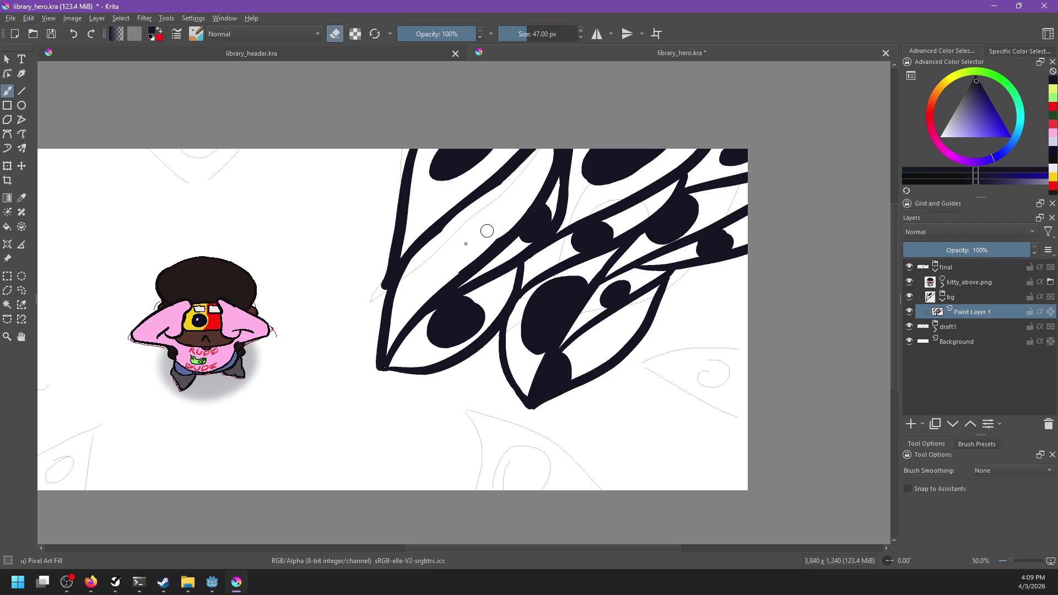
Step: Try black strokes for a loop in the leaf and a line toward the canvas edge, undoing each
{"action": "key", "text": "e"}
{"action": "mouse_move", "coordinate": [435, 236]}
{"action": "left_mouse_down"}
{"action": "mouse_move", "coordinate": [502, 181]}
{"action": "mouse_move", "coordinate": [515, 234]}
{"action": "left_mouse_up"}
{"action": "key", "text": "ctrl+z"}
{"action": "mouse_move", "coordinate": [499, 193]}
{"action": "left_mouse_down"}
{"action": "mouse_move", "coordinate": [517, 236]}
{"action": "mouse_move", "coordinate": [521, 198]}
{"action": "mouse_move", "coordinate": [519, 210]}
{"action": "left_mouse_up"}
{"action": "key", "text": "ctrl+z"}
{"action": "key", "text": "ctrl+z"}
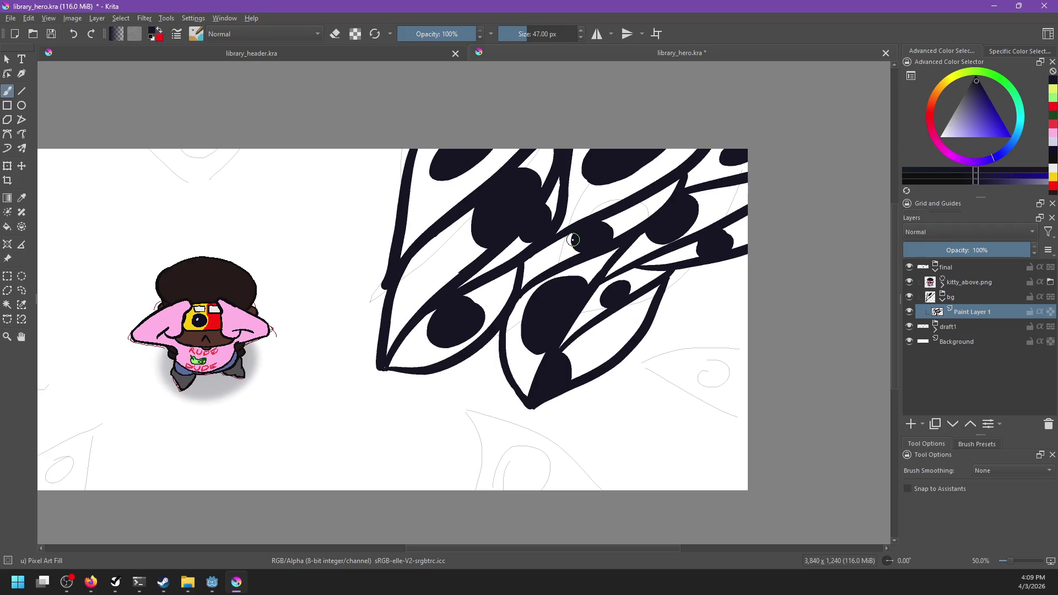
{"action": "mouse_move", "coordinate": [658, 353]}
{"action": "left_mouse_down"}
{"action": "mouse_move", "coordinate": [559, 406]}
{"action": "mouse_move", "coordinate": [597, 361]}
{"action": "mouse_move", "coordinate": [588, 314]}
{"action": "mouse_move", "coordinate": [637, 284]}
{"action": "left_mouse_up"}
{"action": "key", "text": "ctrl+z"}
{"action": "left_click_drag", "start_coordinate": [545, 326], "coordinate": [643, 259]}
{"action": "key", "text": "ctrl+z"}
{"action": "mouse_move", "coordinate": [544, 327]}
{"action": "left_mouse_down"}
{"action": "mouse_move", "coordinate": [647, 271]}
{"action": "mouse_move", "coordinate": [617, 276]}
{"action": "mouse_move", "coordinate": [642, 249]}
{"action": "left_mouse_up"}
{"action": "key", "text": "ctrl+z"}
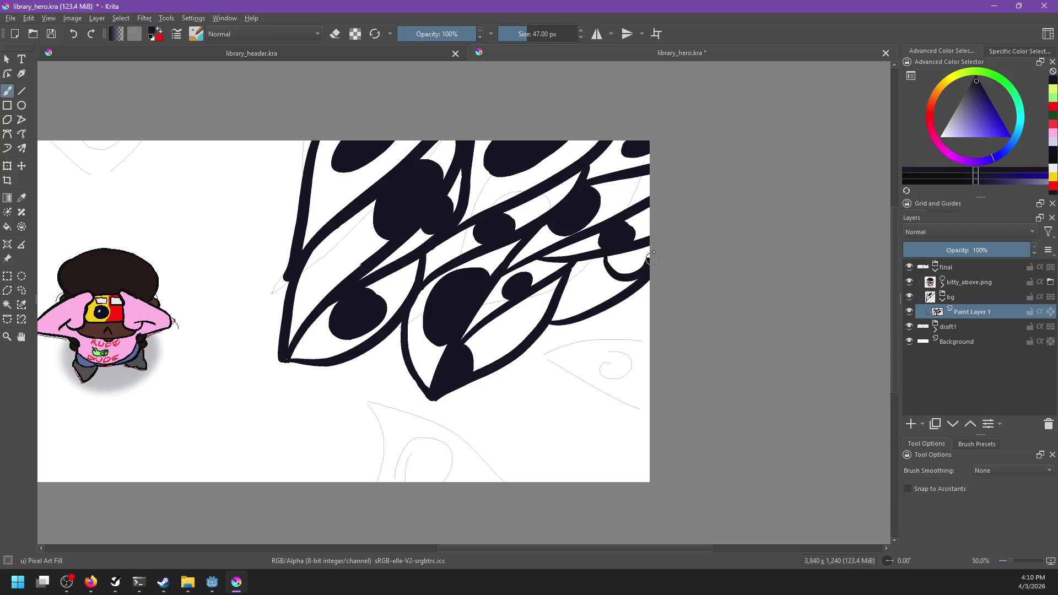
Step: Bring the cluster's lower edge into view and test strokes along the eye's lower edge
{"action": "left_click_drag", "start_coordinate": [614, 342], "coordinate": [643, 265]}
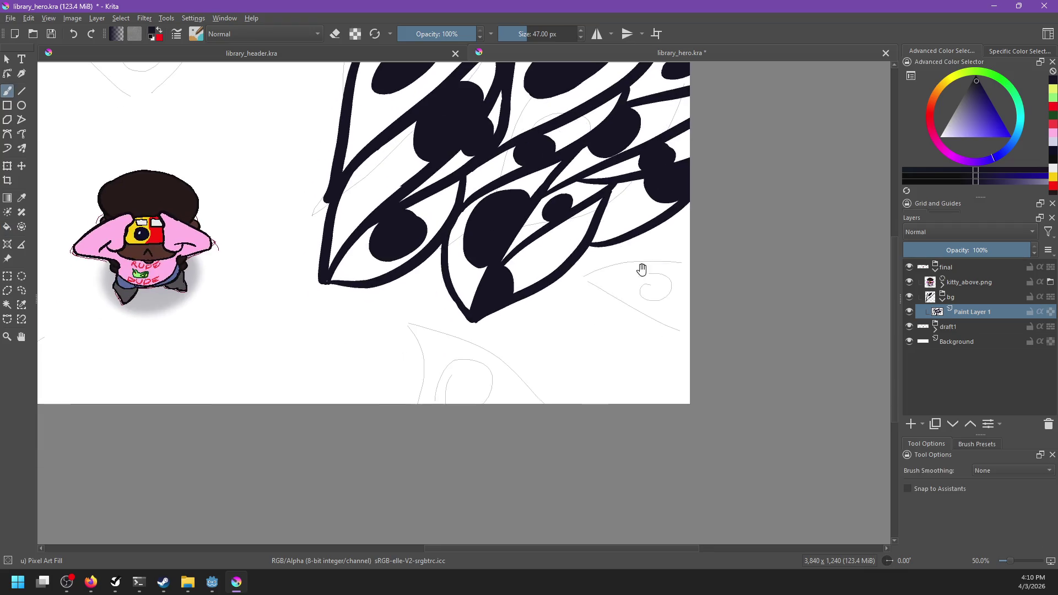
{"action": "left_click_drag", "start_coordinate": [482, 331], "coordinate": [568, 356]}
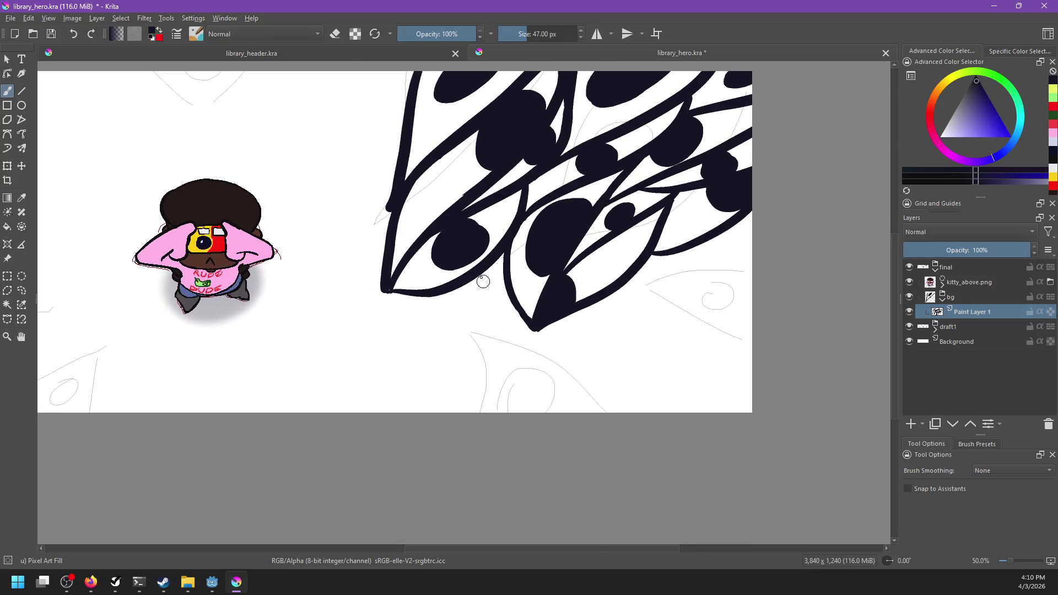
{"action": "mouse_move", "coordinate": [430, 298]}
{"action": "left_mouse_down"}
{"action": "mouse_move", "coordinate": [496, 308]}
{"action": "mouse_move", "coordinate": [504, 283]}
{"action": "left_mouse_up"}
{"action": "key", "text": "ctrl+z"}
{"action": "key", "text": "ctrl+z"}
{"action": "left_click_drag", "start_coordinate": [422, 298], "coordinate": [501, 259]}
{"action": "key", "text": "ctrl+z"}
{"action": "mouse_move", "coordinate": [425, 295]}
{"action": "left_mouse_down"}
{"action": "mouse_move", "coordinate": [511, 288]}
{"action": "mouse_move", "coordinate": [464, 324]}
{"action": "left_mouse_up"}
Step: Ink a downward line from the leaf under the eye toward the lower left
{"action": "key", "text": "ctrl+z"}
{"action": "key", "text": "ctrl+z"}
{"action": "left_click_drag", "start_coordinate": [503, 256], "coordinate": [463, 325]}
{"action": "key", "text": "ctrl+z"}
{"action": "left_click_drag", "start_coordinate": [502, 257], "coordinate": [444, 331]}
{"action": "key", "text": "ctrl+z"}
{"action": "left_click_drag", "start_coordinate": [505, 254], "coordinate": [444, 328]}
{"action": "key", "text": "ctrl+z"}
{"action": "left_click_drag", "start_coordinate": [504, 256], "coordinate": [422, 342]}
Step: Draw a spike pointing down-left from the leaf and fill its inner gap black
{"action": "mouse_move", "coordinate": [426, 298]}
{"action": "left_mouse_down"}
{"action": "mouse_move", "coordinate": [401, 354]}
{"action": "mouse_move", "coordinate": [423, 340]}
{"action": "left_mouse_up"}
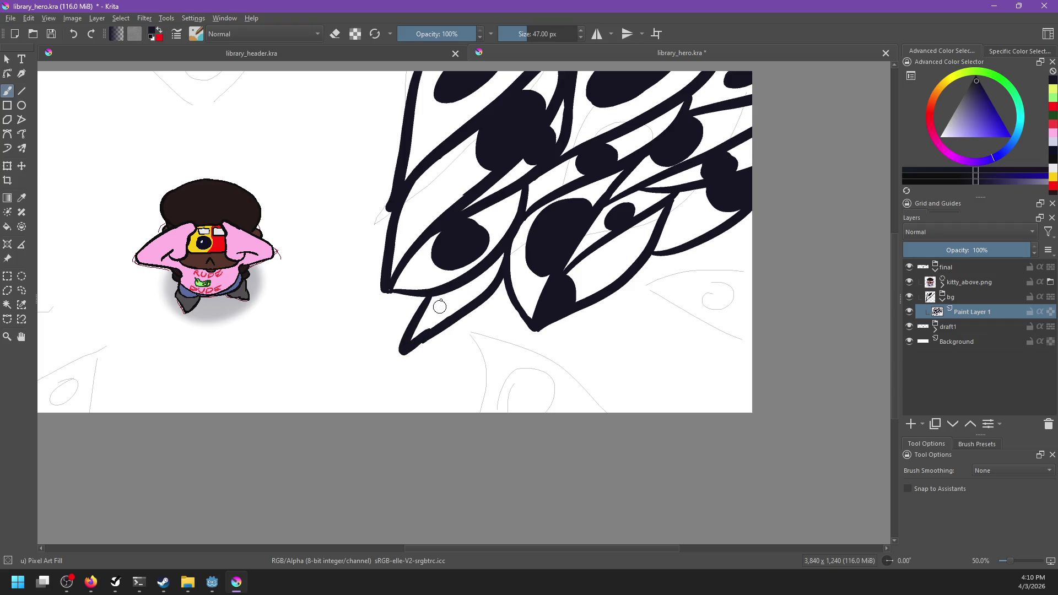
{"action": "left_click_drag", "start_coordinate": [439, 296], "coordinate": [446, 322]}
{"action": "key", "text": "f"}
{"action": "left_click", "coordinate": [438, 318]}
{"action": "key", "text": "b"}
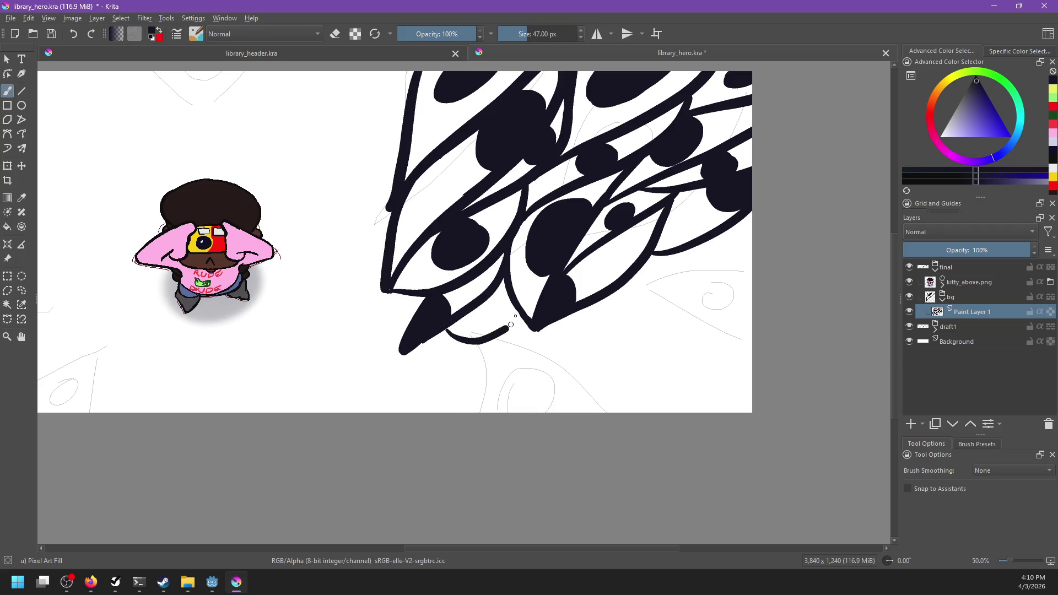
Step: Ink a short curved lower petal below the junction and try a black spot inside it
{"action": "left_click_drag", "start_coordinate": [499, 291], "coordinate": [483, 378]}
{"action": "mouse_move", "coordinate": [504, 279]}
{"action": "left_mouse_down"}
{"action": "mouse_move", "coordinate": [515, 326]}
{"action": "mouse_move", "coordinate": [481, 392]}
{"action": "left_mouse_up"}
{"action": "key", "text": "ctrl+z"}
{"action": "left_click_drag", "start_coordinate": [504, 280], "coordinate": [475, 397]}
{"action": "key", "text": "ctrl+z"}
{"action": "left_click_drag", "start_coordinate": [505, 280], "coordinate": [487, 380]}
{"action": "mouse_move", "coordinate": [495, 326]}
{"action": "left_mouse_down"}
{"action": "mouse_move", "coordinate": [493, 341]}
{"action": "mouse_move", "coordinate": [503, 331]}
{"action": "mouse_move", "coordinate": [637, 468]}
{"action": "mouse_move", "coordinate": [700, 402]}
{"action": "left_mouse_up"}
{"action": "key", "text": "ctrl+z"}
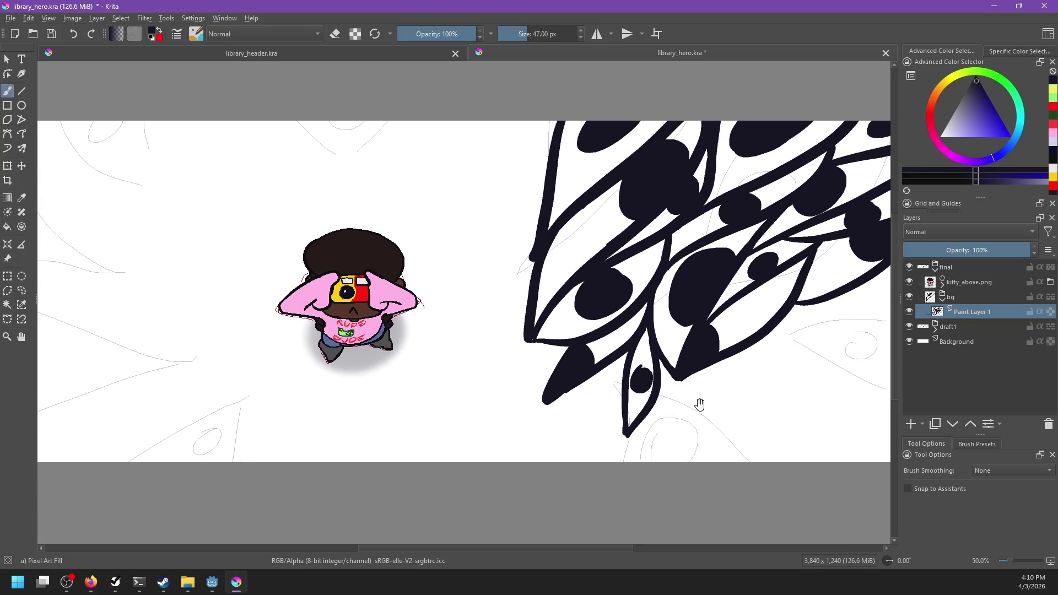
Step: Remove the lower petal and pointed leaf, then try a leaf edge left of the kitty
{"action": "key", "text": "ctrl+z"}
{"action": "key", "text": "ctrl+z"}
{"action": "key", "text": "ctrl+z"}
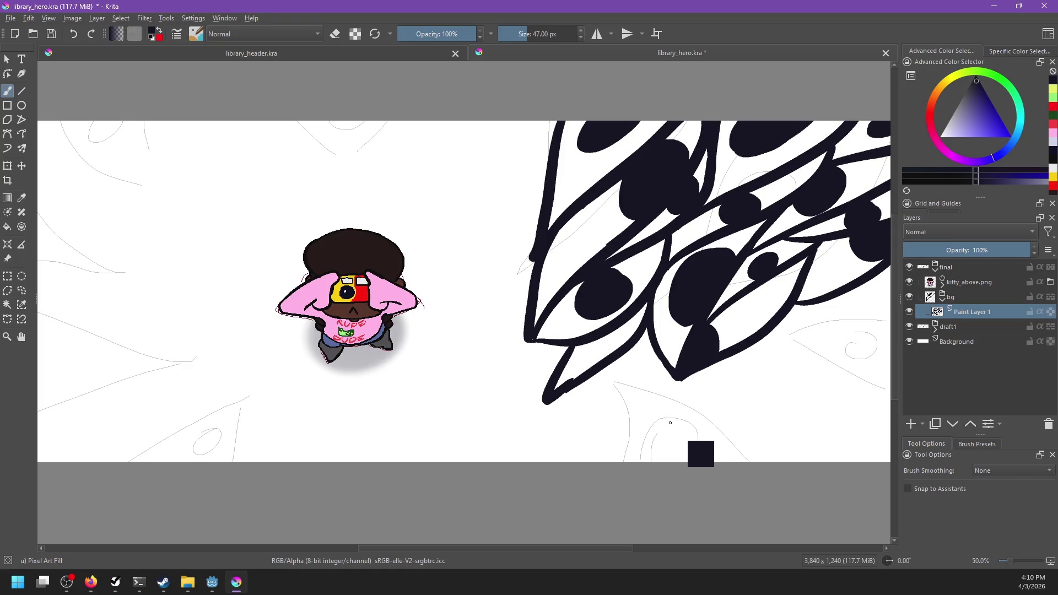
{"action": "mouse_move", "coordinate": [603, 367]}
{"action": "left_mouse_down"}
{"action": "mouse_move", "coordinate": [674, 383]}
{"action": "mouse_move", "coordinate": [767, 364]}
{"action": "left_mouse_up"}
{"action": "left_click_drag", "start_coordinate": [413, 355], "coordinate": [402, 402]}
{"action": "left_click_drag", "start_coordinate": [415, 355], "coordinate": [292, 423]}
{"action": "key", "text": "ctrl+z"}
Step: Ink a leaf's left and right edges running down to the canvas bottom
{"action": "left_click_drag", "start_coordinate": [656, 368], "coordinate": [462, 376]}
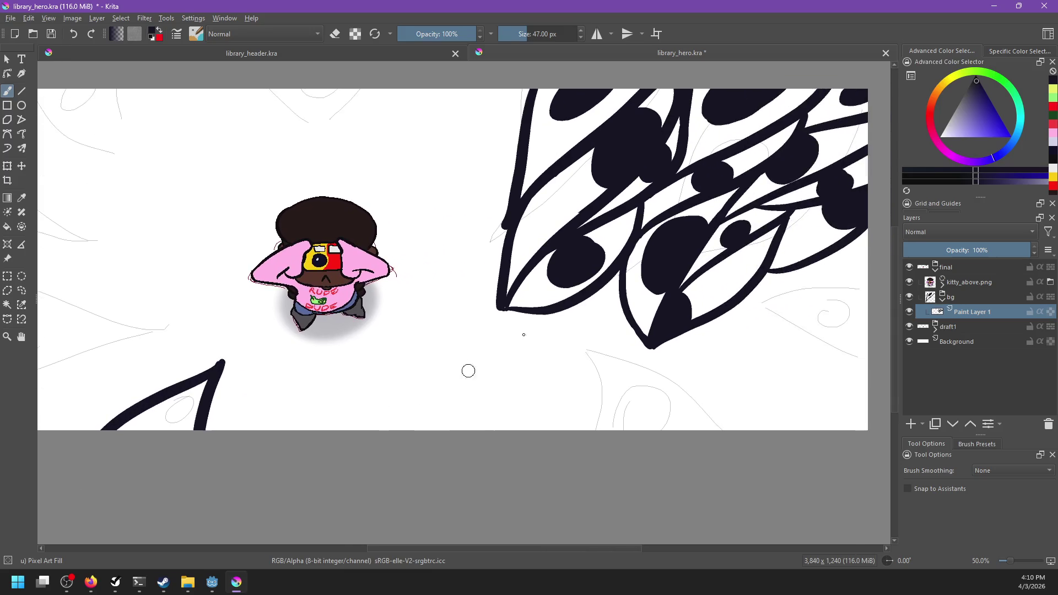
{"action": "left_click_drag", "start_coordinate": [583, 348], "coordinate": [720, 479]}
{"action": "left_click_drag", "start_coordinate": [587, 351], "coordinate": [629, 502]}
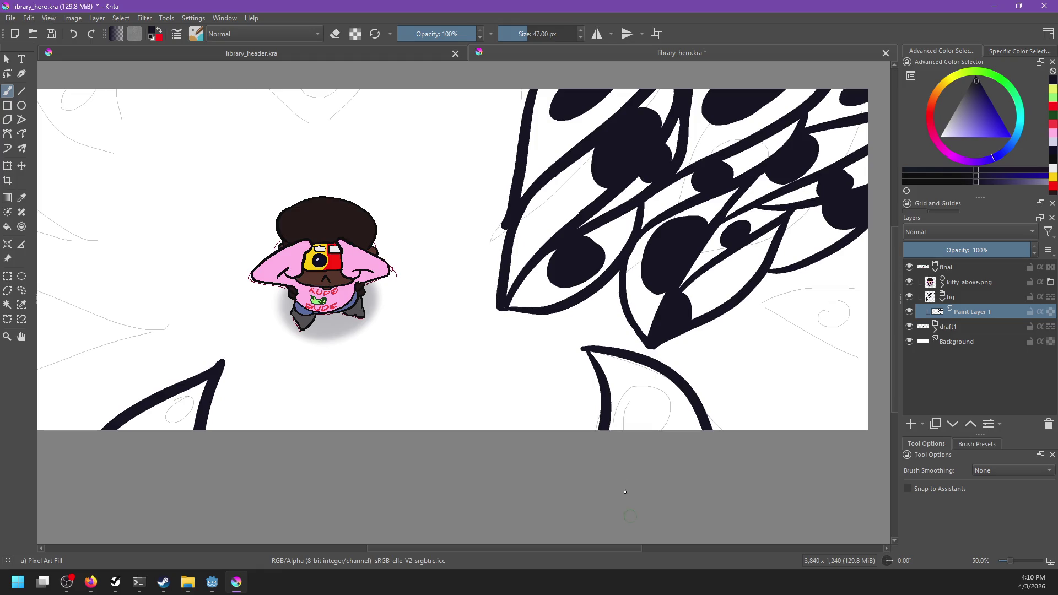
{"action": "left_click_drag", "start_coordinate": [434, 390], "coordinate": [536, 379]}
{"action": "key", "text": "ctrl+z"}
{"action": "key", "text": "ctrl+z"}
{"action": "left_click_drag", "start_coordinate": [502, 329], "coordinate": [706, 419]}
{"action": "key", "text": "ctrl+z"}
Step: Redraw the leaf's downward edge at a steeper angle
{"action": "mouse_move", "coordinate": [532, 345]}
{"action": "left_mouse_down"}
{"action": "mouse_move", "coordinate": [701, 402]}
{"action": "mouse_move", "coordinate": [719, 427]}
{"action": "mouse_move", "coordinate": [567, 435]}
{"action": "left_mouse_up"}
{"action": "key", "text": "ctrl+z"}
{"action": "left_click_drag", "start_coordinate": [534, 345], "coordinate": [585, 470]}
{"action": "key", "text": "ctrl+z"}
{"action": "left_click_drag", "start_coordinate": [534, 345], "coordinate": [601, 424]}
{"action": "left_click_drag", "start_coordinate": [515, 375], "coordinate": [669, 480]}
{"action": "left_click_drag", "start_coordinate": [616, 417], "coordinate": [611, 458]}
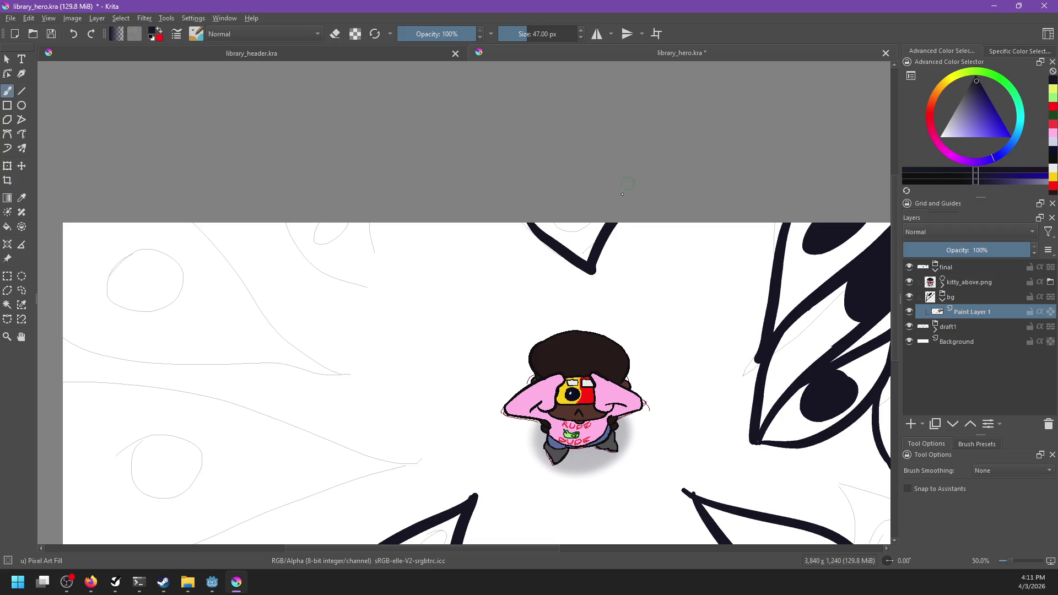
Step: Ink a V-shaped leaf tip along the top sketch near the canvas's left edge
{"action": "mouse_move", "coordinate": [540, 225]}
{"action": "left_mouse_down"}
{"action": "mouse_move", "coordinate": [588, 270]}
{"action": "mouse_move", "coordinate": [617, 223]}
{"action": "left_mouse_up"}
{"action": "left_click_drag", "start_coordinate": [442, 237], "coordinate": [564, 215]}
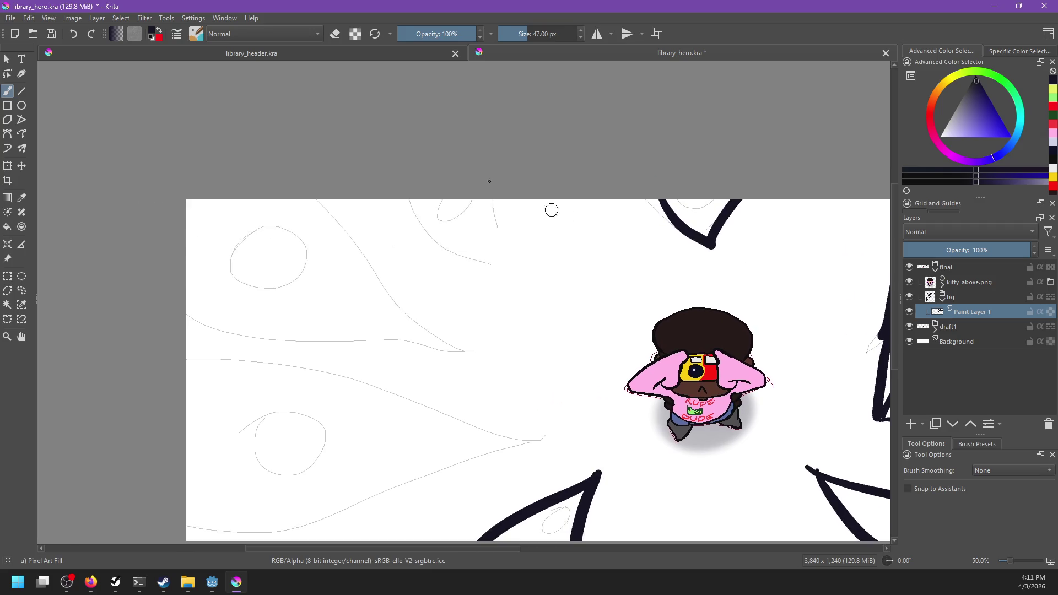
{"action": "mouse_move", "coordinate": [507, 184]}
{"action": "left_mouse_down"}
{"action": "mouse_move", "coordinate": [510, 318]}
{"action": "mouse_move", "coordinate": [492, 288]}
{"action": "left_mouse_up"}
{"action": "key", "text": "ctrl+z"}
{"action": "left_click_drag", "start_coordinate": [415, 173], "coordinate": [487, 289]}
{"action": "key", "text": "ctrl+z"}
{"action": "mouse_move", "coordinate": [412, 193]}
{"action": "left_mouse_down"}
{"action": "mouse_move", "coordinate": [434, 250]}
{"action": "mouse_move", "coordinate": [488, 290]}
{"action": "left_mouse_up"}
{"action": "key", "text": "ctrl+z"}
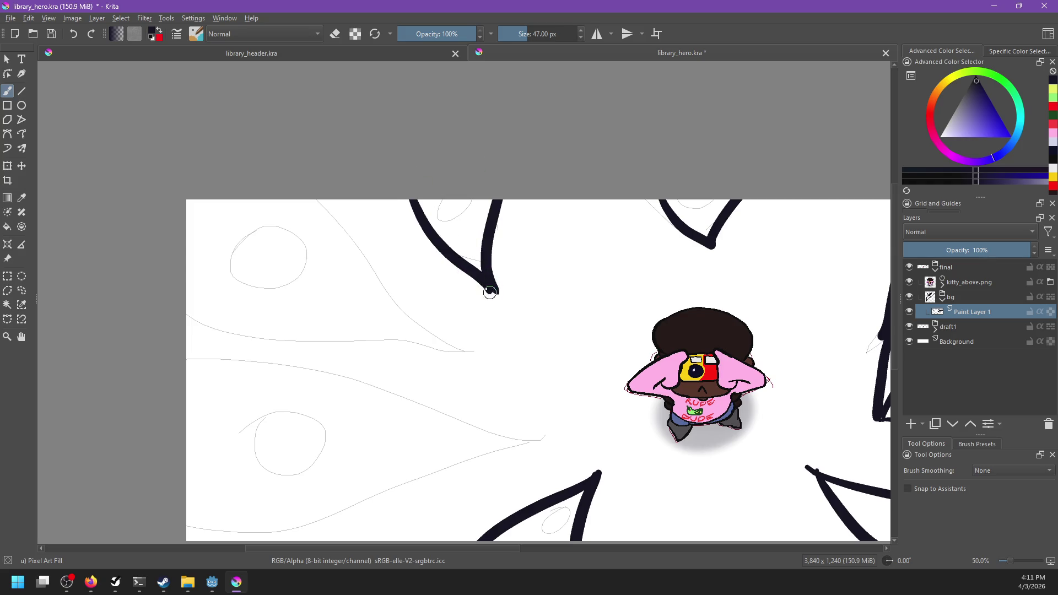
Step: Ink the upper edge of a left-side leaf over the lower-left sketch
{"action": "left_click_drag", "start_coordinate": [470, 343], "coordinate": [627, 224]}
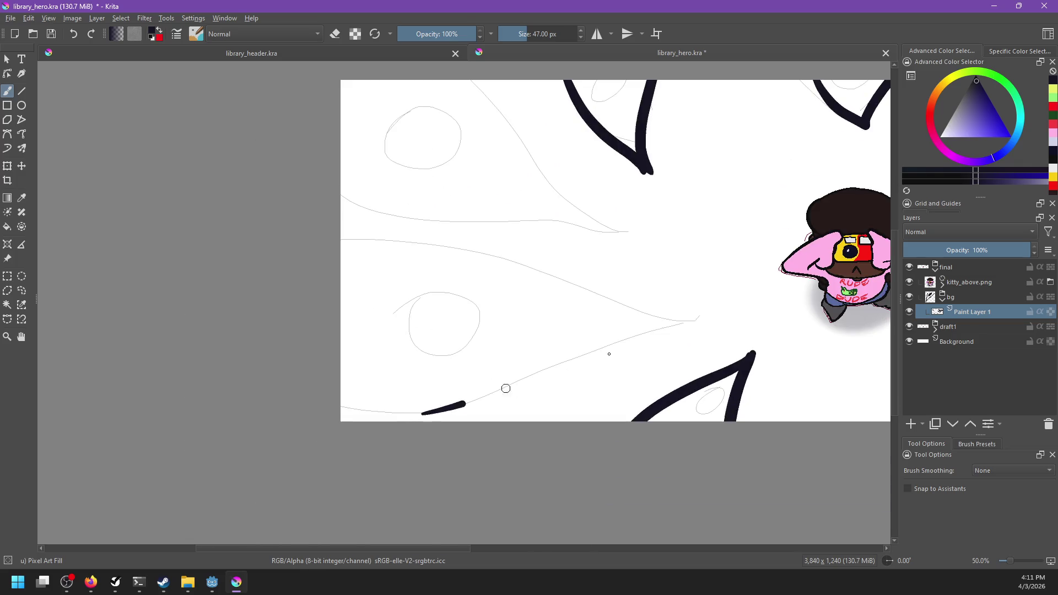
{"action": "left_click_drag", "start_coordinate": [457, 255], "coordinate": [708, 323]}
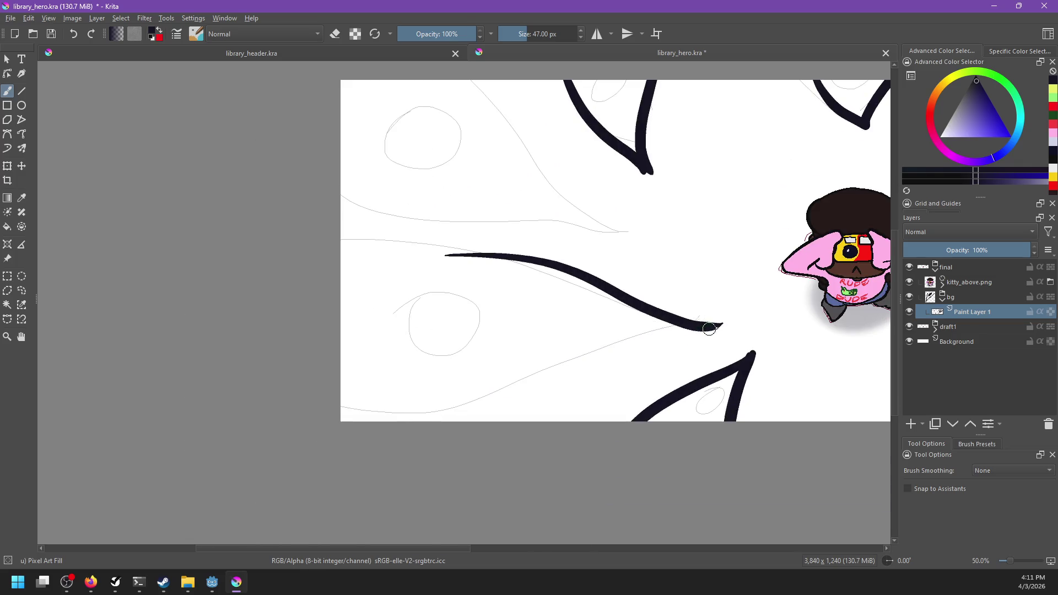
{"action": "key", "text": "ctrl+z"}
{"action": "left_click_drag", "start_coordinate": [551, 268], "coordinate": [712, 317]}
{"action": "key", "text": "ctrl+z"}
{"action": "mouse_move", "coordinate": [491, 251]}
{"action": "left_mouse_down"}
{"action": "mouse_move", "coordinate": [691, 312]}
{"action": "mouse_move", "coordinate": [444, 330]}
{"action": "mouse_move", "coordinate": [421, 390]}
{"action": "mouse_move", "coordinate": [514, 332]}
{"action": "mouse_move", "coordinate": [610, 314]}
{"action": "left_mouse_up"}
{"action": "key", "text": "ctrl+z"}
{"action": "left_click_drag", "start_coordinate": [465, 253], "coordinate": [666, 324]}
{"action": "key", "text": "ctrl+z"}
{"action": "mouse_move", "coordinate": [469, 255]}
{"action": "left_mouse_down"}
{"action": "mouse_move", "coordinate": [657, 299]}
{"action": "mouse_move", "coordinate": [496, 335]}
{"action": "left_mouse_up"}
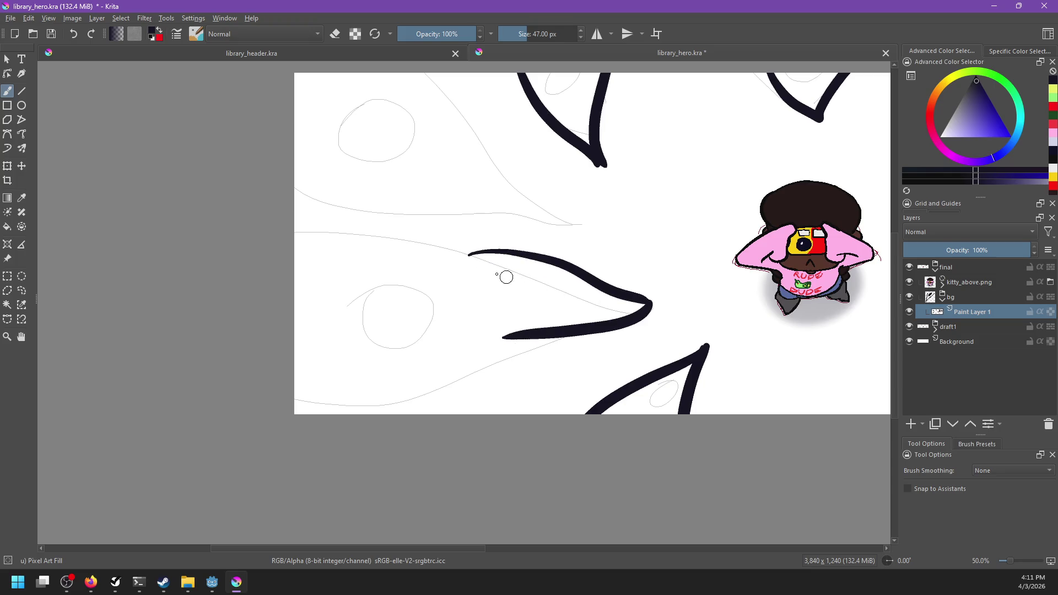
Step: Ink the leaf's pointed left end and close it with a lower edge
{"action": "left_click_drag", "start_coordinate": [477, 248], "coordinate": [393, 302]}
{"action": "key", "text": "ctrl+z"}
{"action": "mouse_move", "coordinate": [478, 251]}
{"action": "left_mouse_down"}
{"action": "mouse_move", "coordinate": [404, 313]}
{"action": "mouse_move", "coordinate": [491, 343]}
{"action": "left_mouse_up"}
{"action": "key", "text": "ctrl+z"}
{"action": "left_click_drag", "start_coordinate": [407, 312], "coordinate": [528, 326]}
{"action": "key", "text": "ctrl+z"}
{"action": "mouse_move", "coordinate": [408, 310]}
{"action": "left_mouse_down"}
{"action": "mouse_move", "coordinate": [525, 325]}
{"action": "mouse_move", "coordinate": [507, 386]}
{"action": "left_mouse_up"}
Step: Close the upper leaf with a curved edge running down from the canvas top
{"action": "left_click_drag", "start_coordinate": [412, 167], "coordinate": [484, 295]}
{"action": "key", "text": "ctrl+z"}
{"action": "left_click_drag", "start_coordinate": [410, 167], "coordinate": [456, 293]}
{"action": "key", "text": "ctrl+z"}
{"action": "left_click_drag", "start_coordinate": [412, 187], "coordinate": [503, 285]}
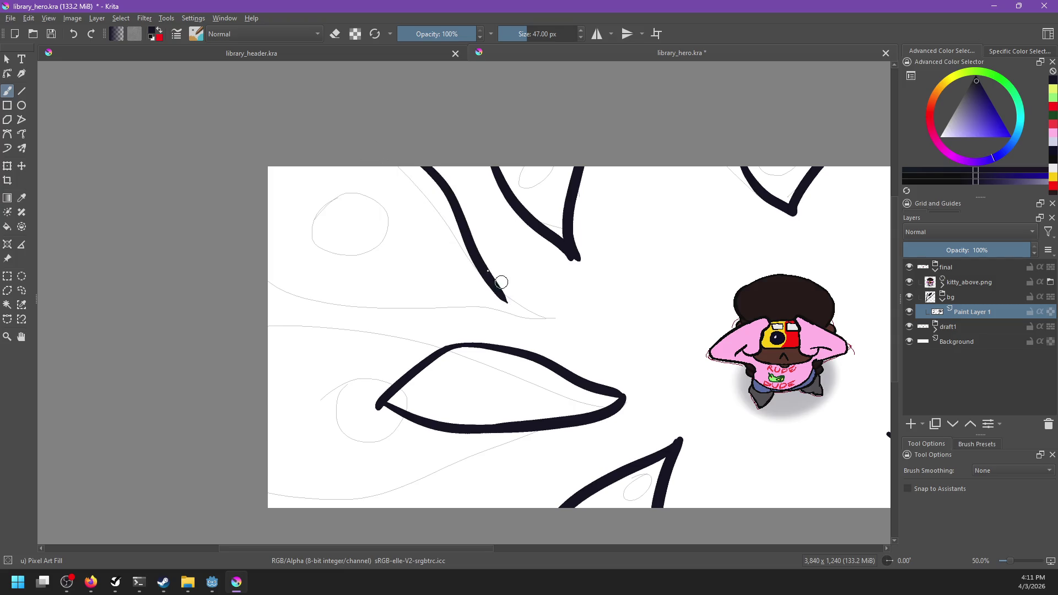
{"action": "mouse_move", "coordinate": [367, 155]}
{"action": "left_mouse_down"}
{"action": "mouse_move", "coordinate": [395, 243]}
{"action": "mouse_move", "coordinate": [490, 289]}
{"action": "left_mouse_up"}
{"action": "key", "text": "ctrl+z"}
{"action": "key", "text": "ctrl+z"}
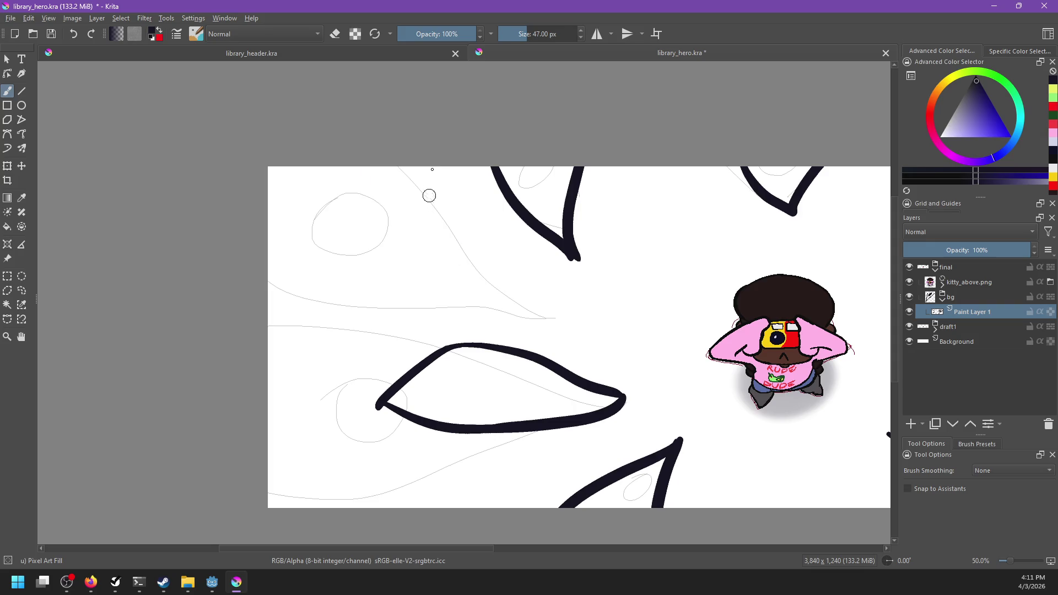
{"action": "left_click_drag", "start_coordinate": [439, 163], "coordinate": [527, 316]}
{"action": "mouse_move", "coordinate": [482, 231]}
{"action": "left_mouse_down"}
{"action": "mouse_move", "coordinate": [534, 304]}
{"action": "mouse_move", "coordinate": [519, 307]}
{"action": "mouse_move", "coordinate": [551, 322]}
{"action": "left_mouse_up"}
{"action": "key", "text": "ctrl+z"}
Step: Paint a black pupil and a small spot in the upper leaf, with a vertical line above
{"action": "key", "text": "ctrl+z"}
{"action": "left_click_drag", "start_coordinate": [474, 221], "coordinate": [553, 320]}
{"action": "key", "text": "ctrl+z"}
{"action": "key", "text": "ctrl+z"}
{"action": "mouse_move", "coordinate": [510, 255]}
{"action": "left_mouse_down"}
{"action": "mouse_move", "coordinate": [520, 287]}
{"action": "mouse_move", "coordinate": [521, 276]}
{"action": "mouse_move", "coordinate": [586, 323]}
{"action": "left_mouse_up"}
{"action": "key", "text": "ctrl+z"}
{"action": "key", "text": "ctrl+z"}
{"action": "left_click_drag", "start_coordinate": [567, 251], "coordinate": [583, 330]}
{"action": "key", "text": "ctrl+z"}
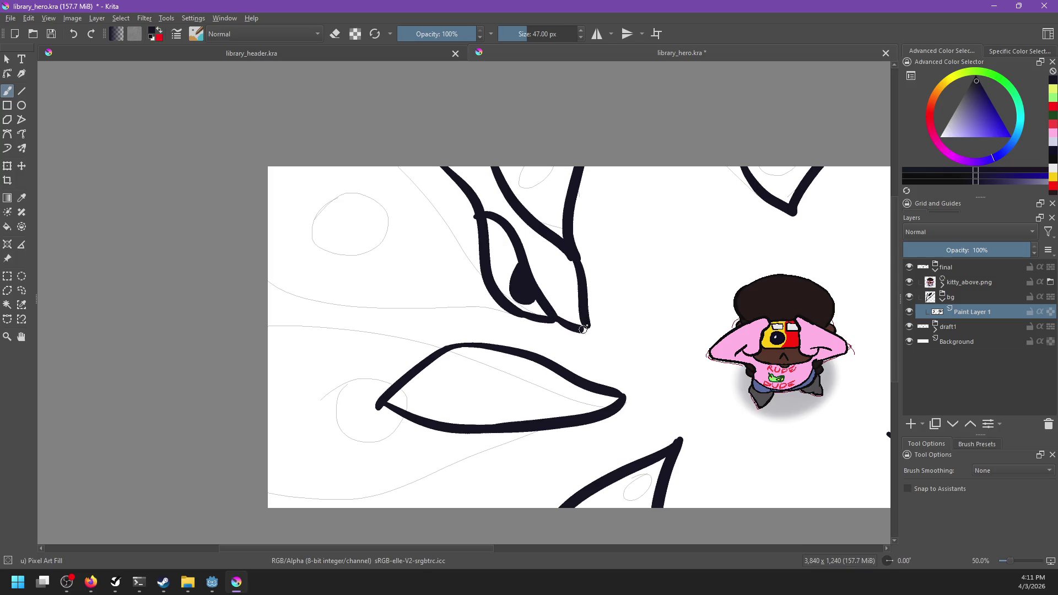
{"action": "left_click_drag", "start_coordinate": [510, 237], "coordinate": [509, 193]}
{"action": "key", "text": "ctrl+z"}
{"action": "left_click_drag", "start_coordinate": [525, 259], "coordinate": [521, 211]}
{"action": "mouse_move", "coordinate": [562, 258]}
{"action": "left_mouse_down"}
{"action": "mouse_move", "coordinate": [570, 287]}
{"action": "mouse_move", "coordinate": [566, 276]}
{"action": "left_mouse_up"}
{"action": "key", "text": "ctrl+z"}
{"action": "mouse_move", "coordinate": [632, 314]}
{"action": "left_mouse_down"}
{"action": "mouse_move", "coordinate": [607, 359]}
{"action": "mouse_move", "coordinate": [552, 298]}
{"action": "mouse_move", "coordinate": [616, 334]}
{"action": "mouse_move", "coordinate": [564, 339]}
{"action": "left_mouse_up"}
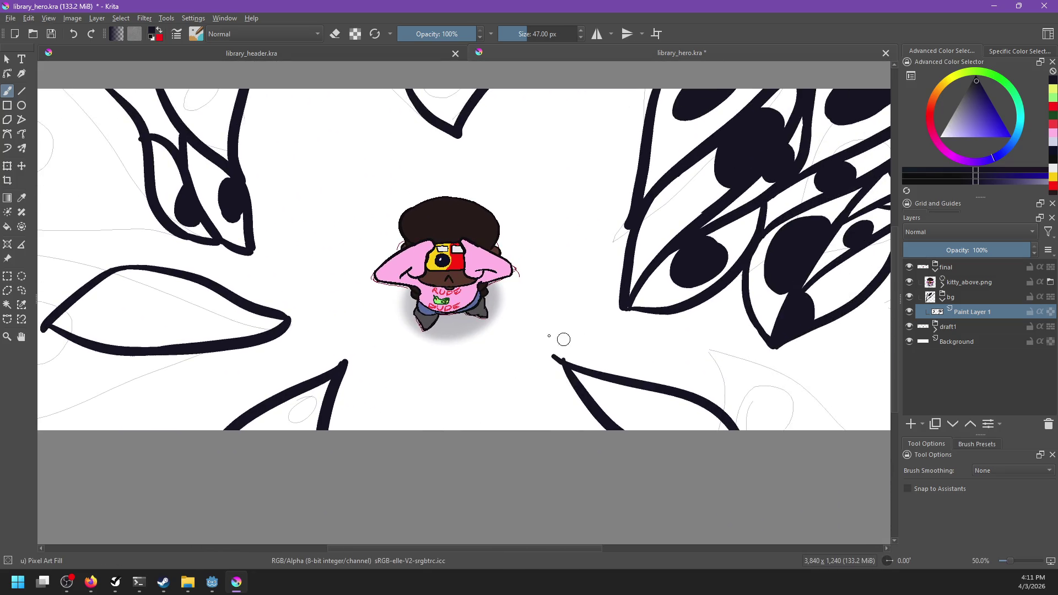
{"action": "key", "text": "e"}
Step: Add Paint Layer 2 with Inherit Alpha and fill the ink lines light grey
{"action": "left_click", "coordinate": [911, 426]}
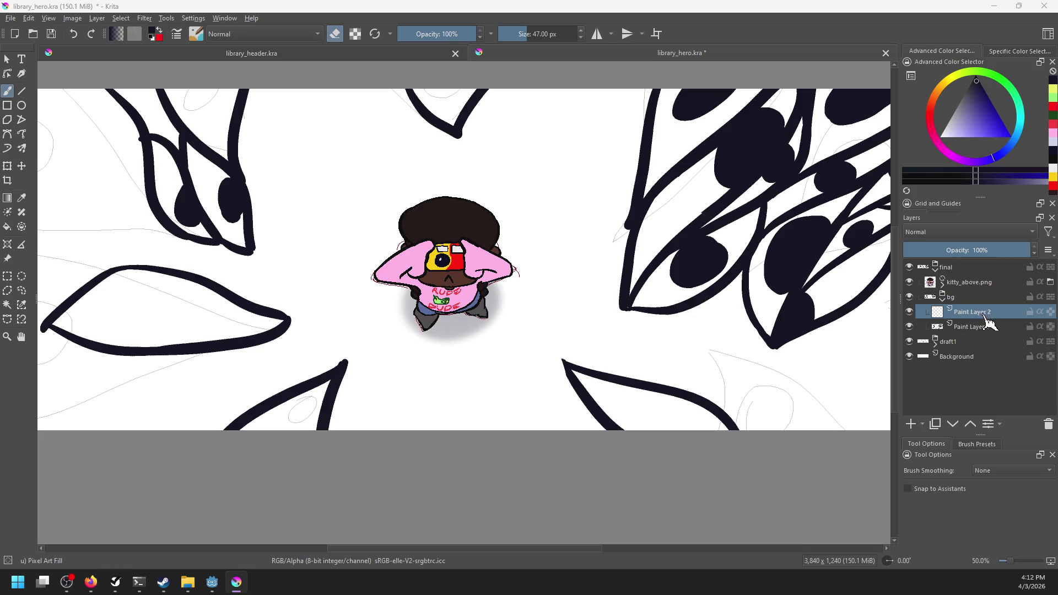
{"action": "left_click", "coordinate": [1040, 312]}
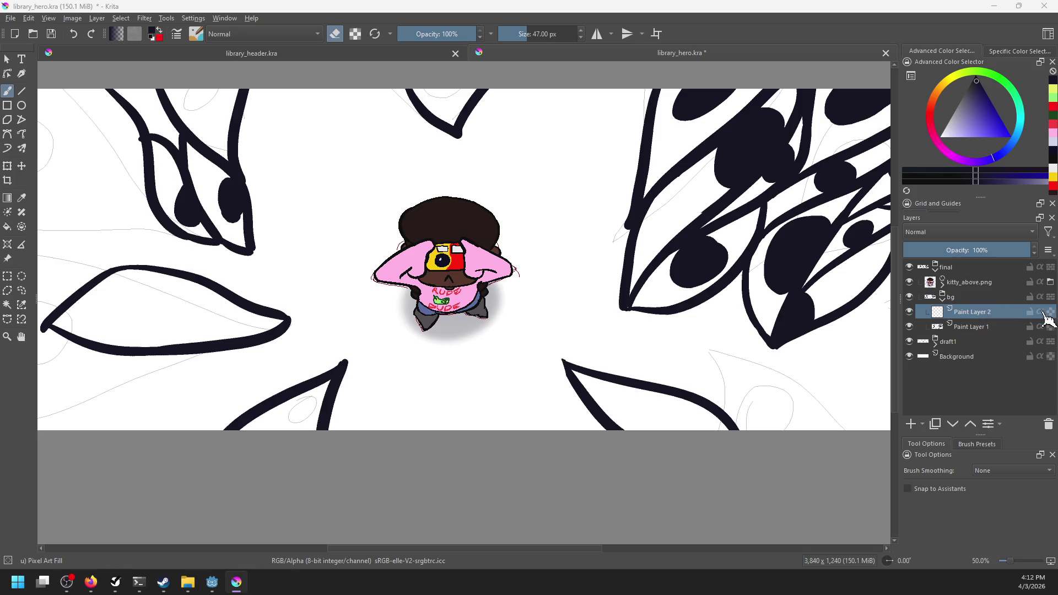
{"action": "left_click", "coordinate": [956, 107]}
{"action": "key", "text": "shift+BackSpace"}
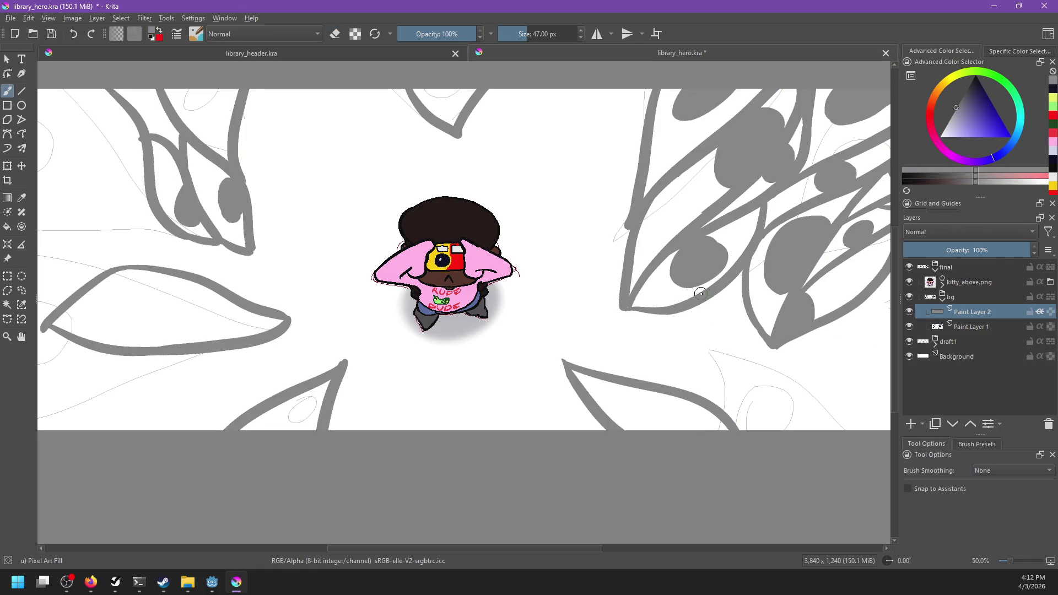
{"action": "left_click", "coordinate": [947, 122]}
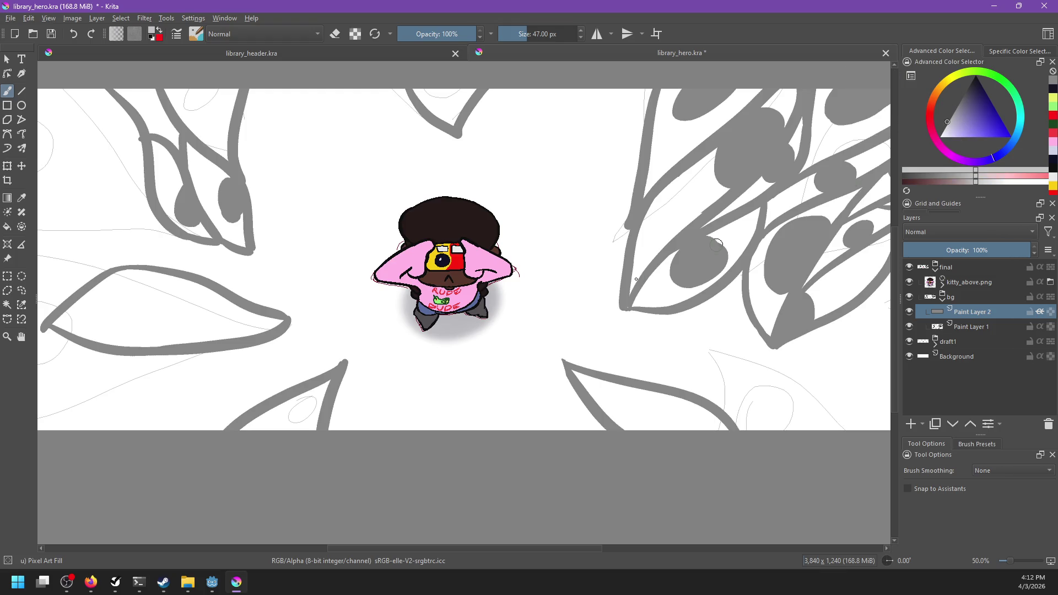
{"action": "key", "text": "shift+BackSpace"}
Step: Draw a near-white Radial gradient outward from the kitty across the ink lines
{"action": "key", "text": "g"}
{"action": "key", "text": "minus"}
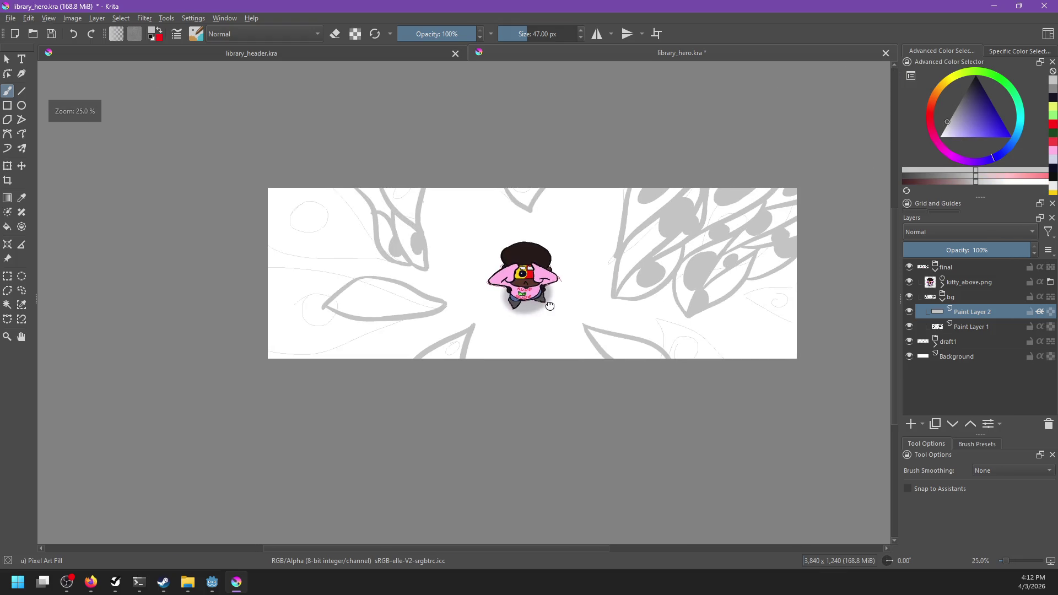
{"action": "left_click", "coordinate": [940, 136]}
{"action": "left_click", "coordinate": [995, 472]}
{"action": "left_click", "coordinate": [997, 483]}
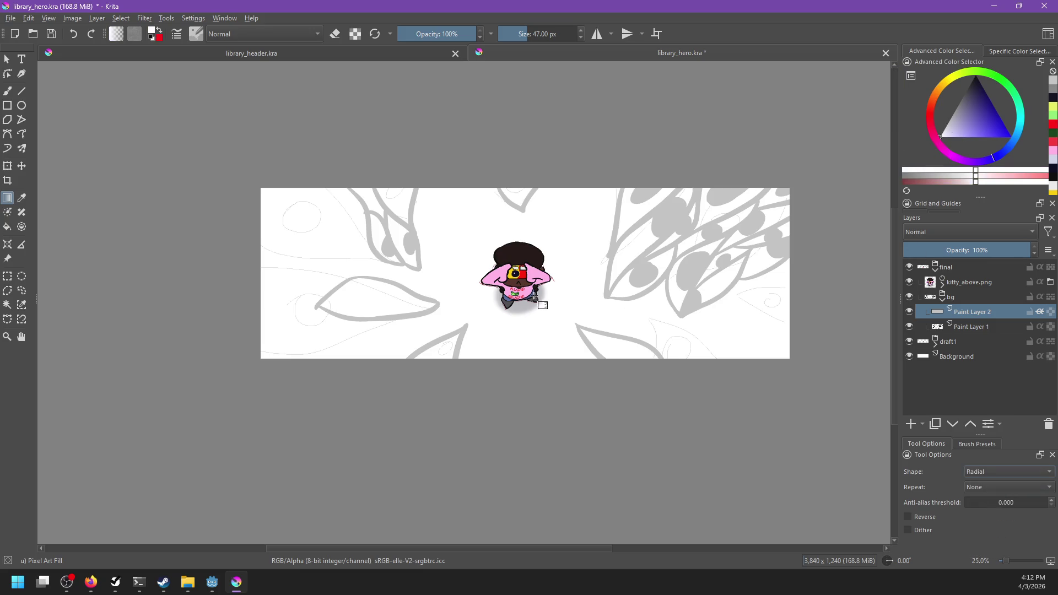
{"action": "left_click_drag", "start_coordinate": [806, 234], "coordinate": [736, 302]}
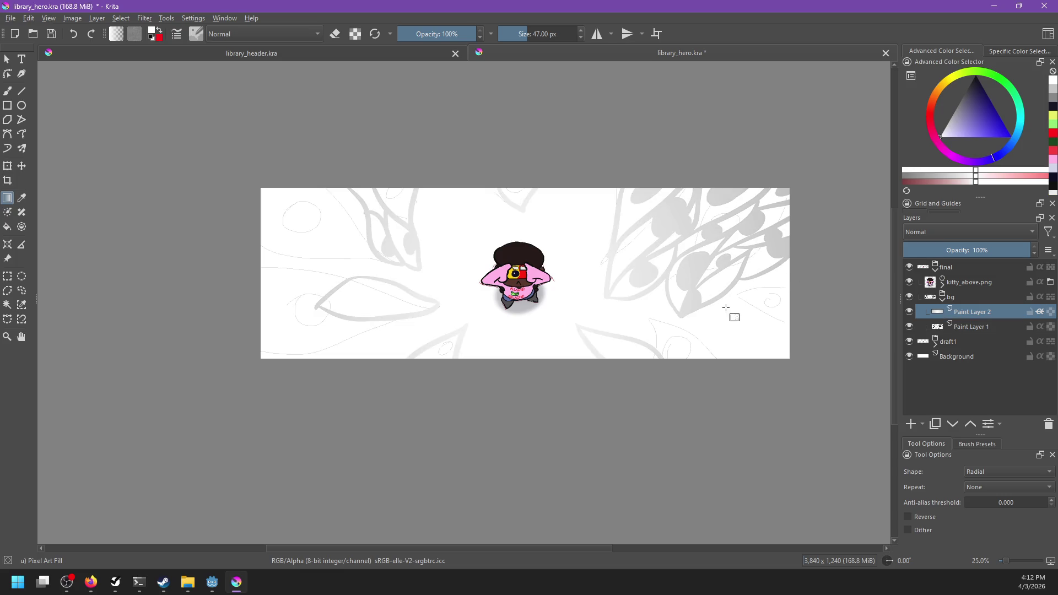
{"action": "mouse_move", "coordinate": [542, 286]}
{"action": "left_mouse_down"}
{"action": "mouse_move", "coordinate": [787, 172]}
{"action": "mouse_move", "coordinate": [830, 163]}
{"action": "left_mouse_up"}
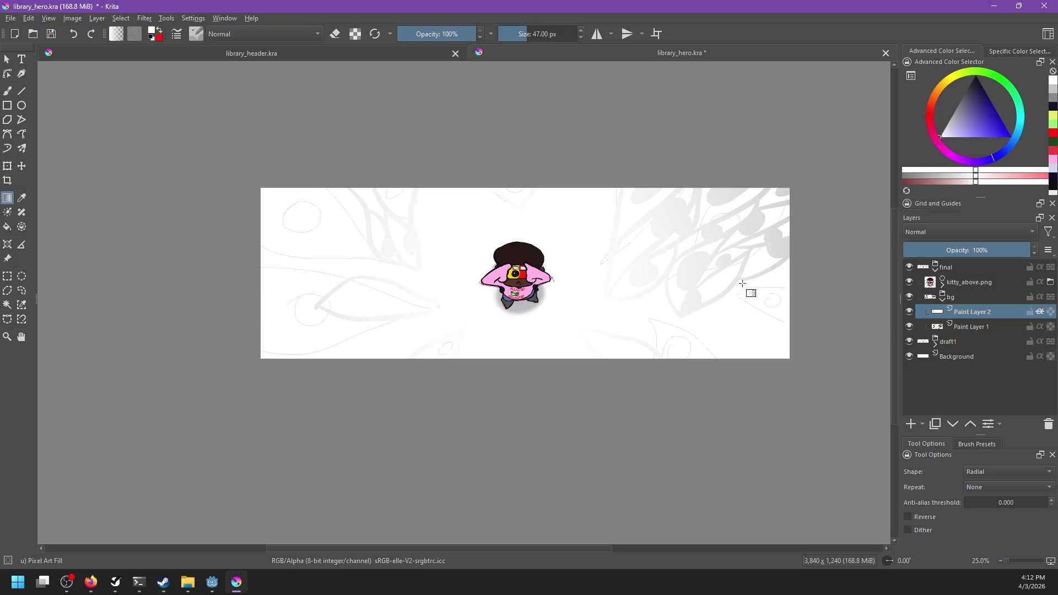
{"action": "scroll", "coordinate": [666, 333], "scroll_direction": "down", "scroll_amount": 2}
{"action": "scroll", "coordinate": [659, 334], "scroll_direction": "up", "scroll_amount": 3}
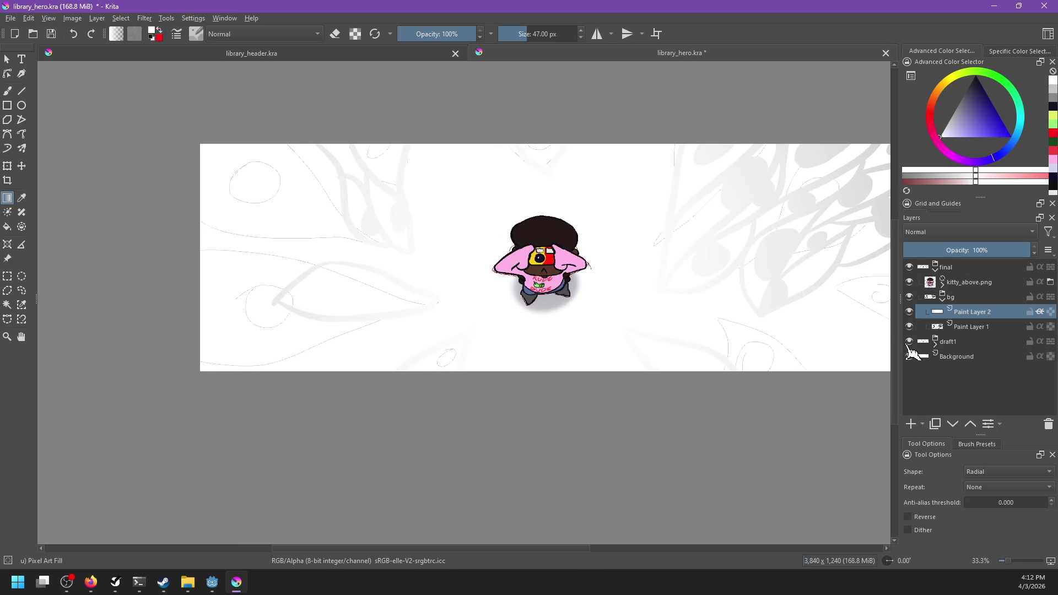
Step: Hide draft1, rename the new layer 'gradient', and reselect Paint Layer 1
{"action": "left_click", "coordinate": [910, 341]}
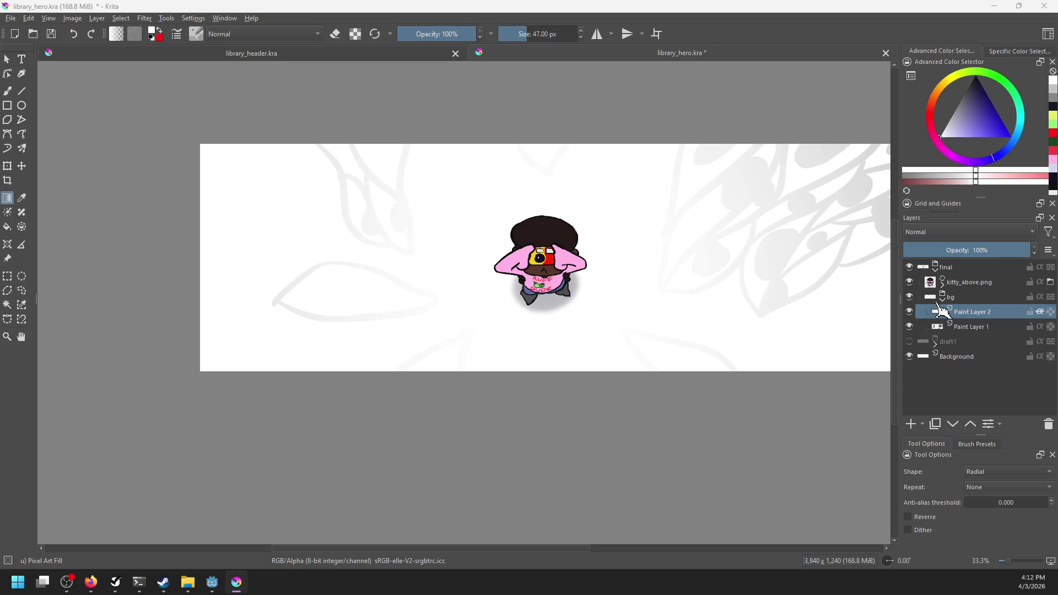
{"action": "double_click", "coordinate": [972, 312]}
{"action": "type", "text": "gradient"}
{"action": "key", "text": "Return"}
{"action": "mouse_move", "coordinate": [710, 291]}
{"action": "left_mouse_down"}
{"action": "mouse_move", "coordinate": [640, 276]}
{"action": "mouse_move", "coordinate": [563, 290]}
{"action": "left_mouse_up"}
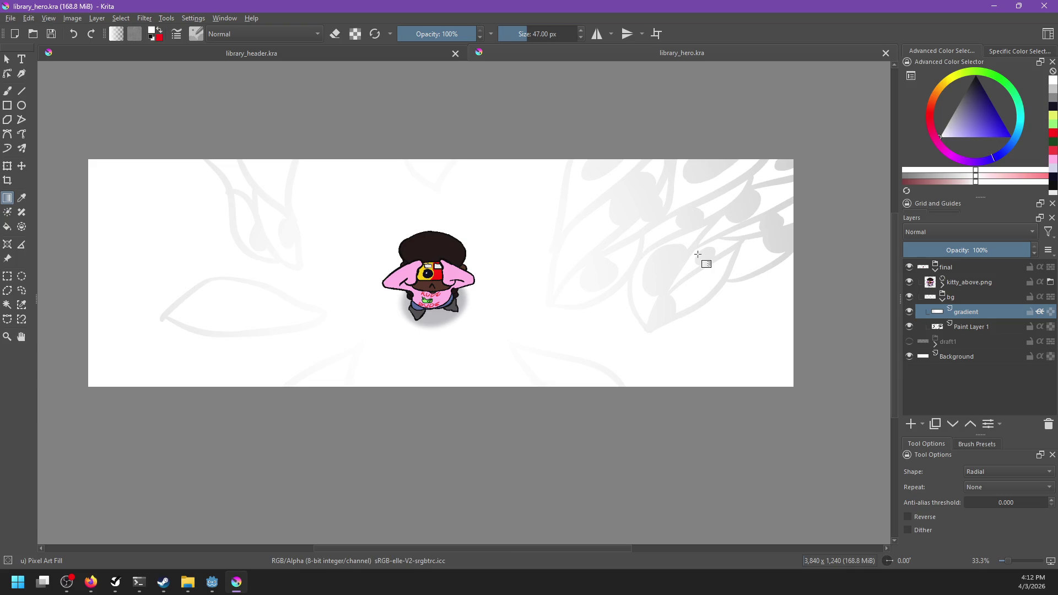
{"action": "scroll", "coordinate": [449, 282], "scroll_direction": "up", "scroll_amount": 1}
{"action": "mouse_move", "coordinate": [450, 287]}
{"action": "left_mouse_down"}
{"action": "mouse_move", "coordinate": [408, 347]}
{"action": "mouse_move", "coordinate": [377, 357]}
{"action": "mouse_move", "coordinate": [685, 284]}
{"action": "mouse_move", "coordinate": [456, 330]}
{"action": "mouse_move", "coordinate": [689, 289]}
{"action": "left_mouse_up"}
{"action": "left_click", "coordinate": [970, 326]}
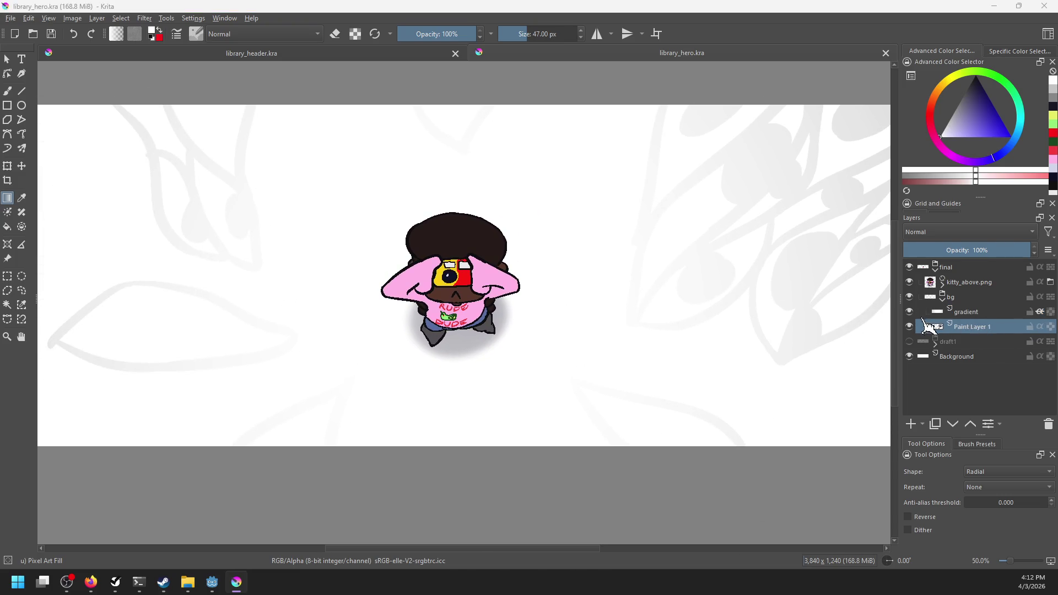
Step: Hide the gradient layer and frame the upper-left leaf with the Freehand Brush ready
{"action": "left_click", "coordinate": [910, 311]}
{"action": "mouse_move", "coordinate": [601, 303]}
{"action": "left_mouse_down"}
{"action": "mouse_move", "coordinate": [782, 299]}
{"action": "mouse_move", "coordinate": [806, 346]}
{"action": "left_mouse_up"}
{"action": "key", "text": "b"}
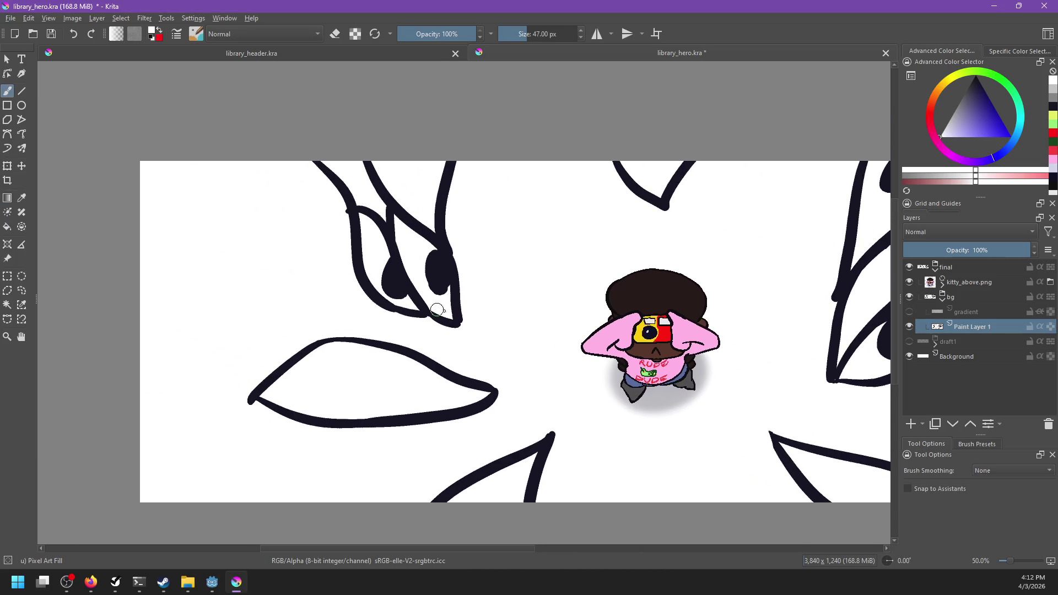
{"action": "scroll", "coordinate": [326, 319], "scroll_direction": "up", "scroll_amount": 2}
{"action": "left_click_drag", "start_coordinate": [543, 302], "coordinate": [493, 362]}
{"action": "scroll", "coordinate": [451, 386], "scroll_direction": "down", "scroll_amount": 2}
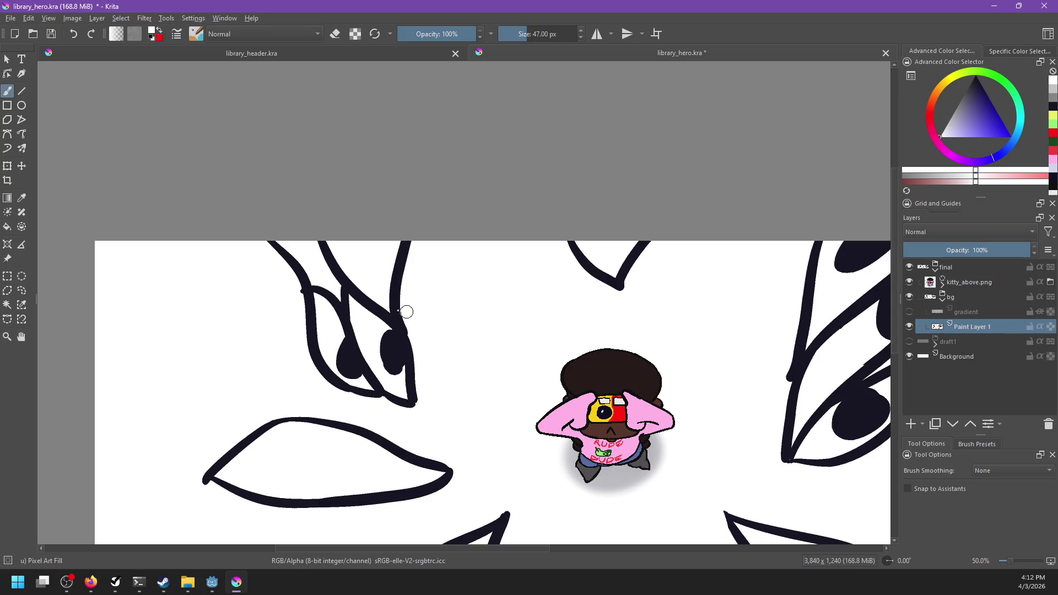
Step: Restore black as the painting colour and try a curved line beside the leaf's spot, undoing it
{"action": "key", "text": "x"}
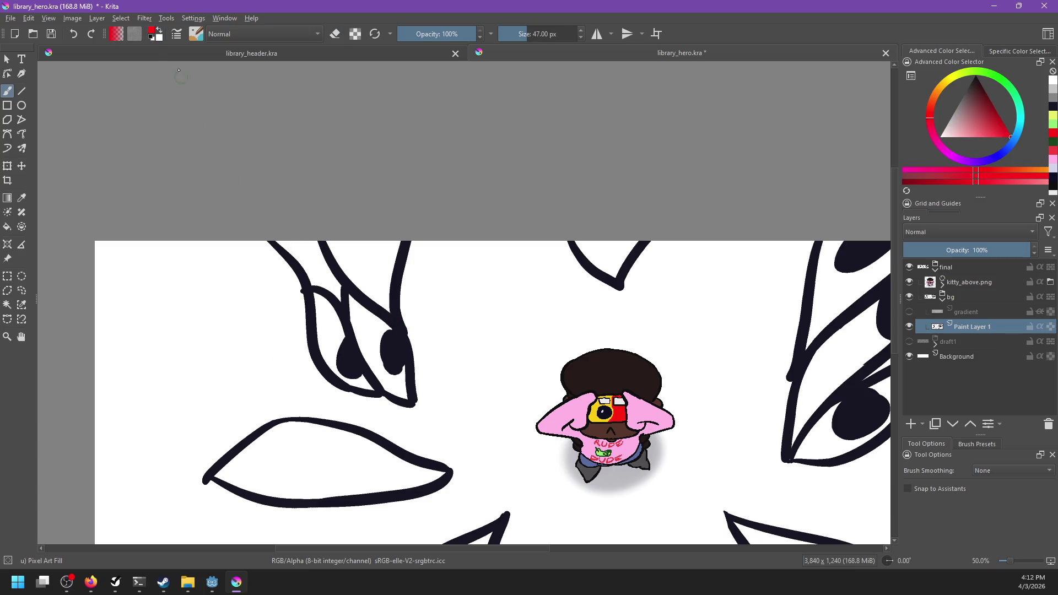
{"action": "left_click", "coordinate": [153, 41]}
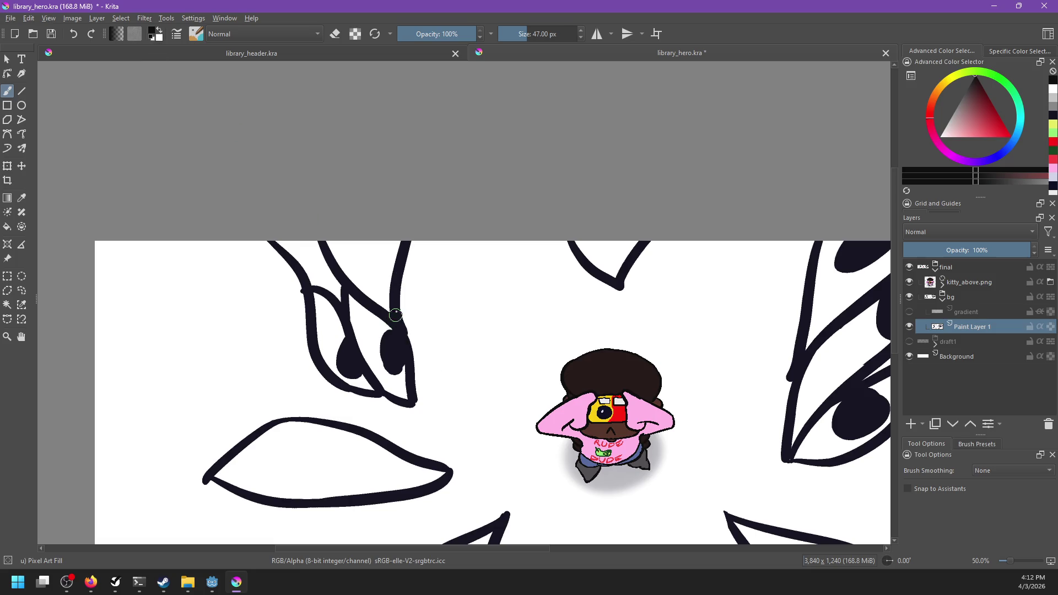
{"action": "mouse_move", "coordinate": [394, 313]}
{"action": "left_mouse_down"}
{"action": "mouse_move", "coordinate": [413, 349]}
{"action": "mouse_move", "coordinate": [438, 354]}
{"action": "left_mouse_up"}
{"action": "key", "text": "ctrl+z"}
Step: Select all navy line art by similar colour, then redraw the curved line beside the spot
{"action": "left_click", "coordinate": [22, 305]}
{"action": "left_click", "coordinate": [400, 329]}
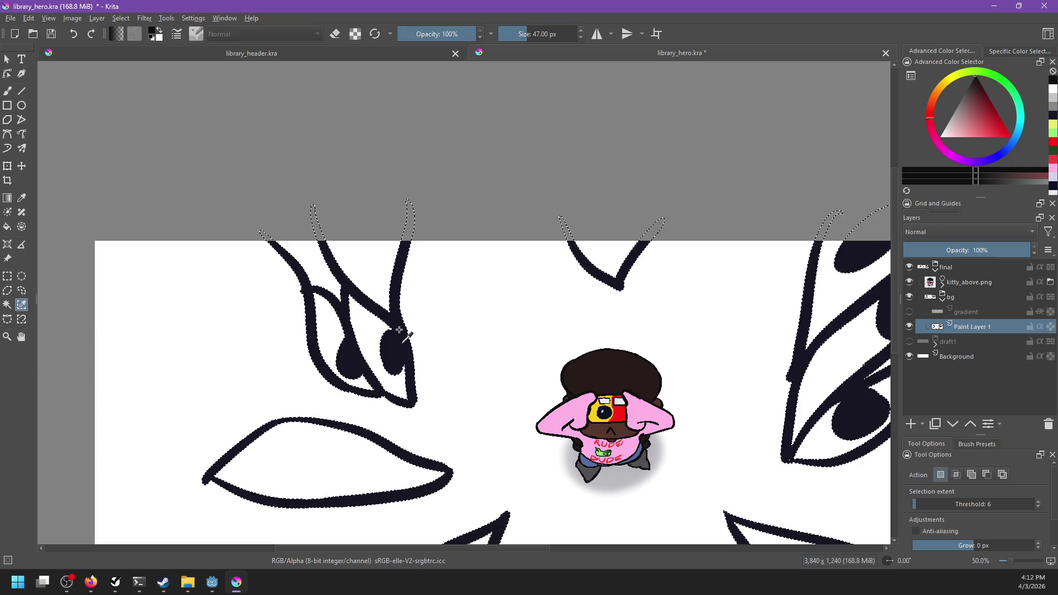
{"action": "key", "text": "b"}
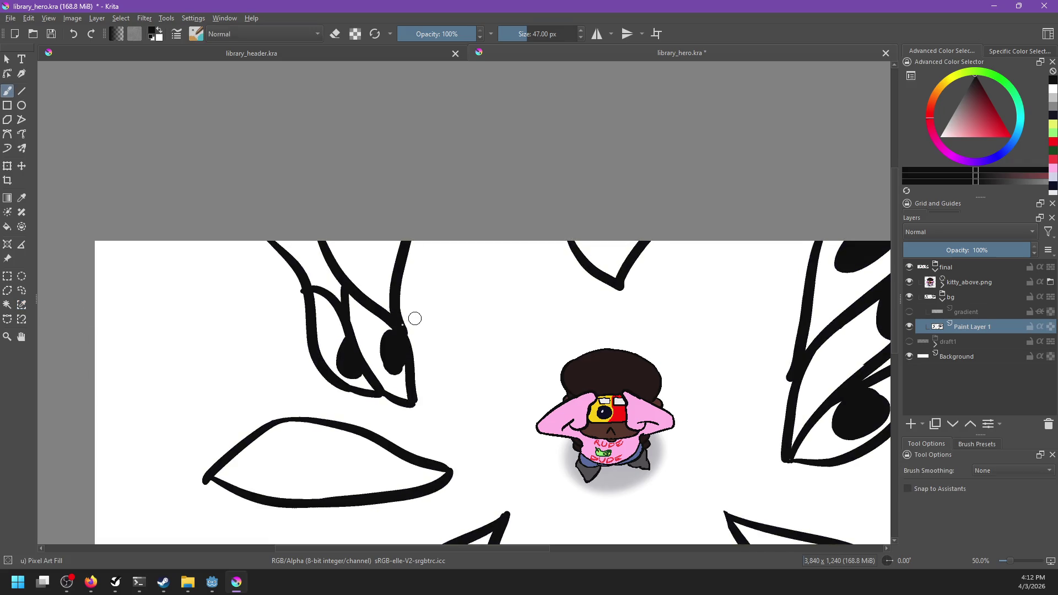
{"action": "left_click_drag", "start_coordinate": [394, 316], "coordinate": [440, 354]}
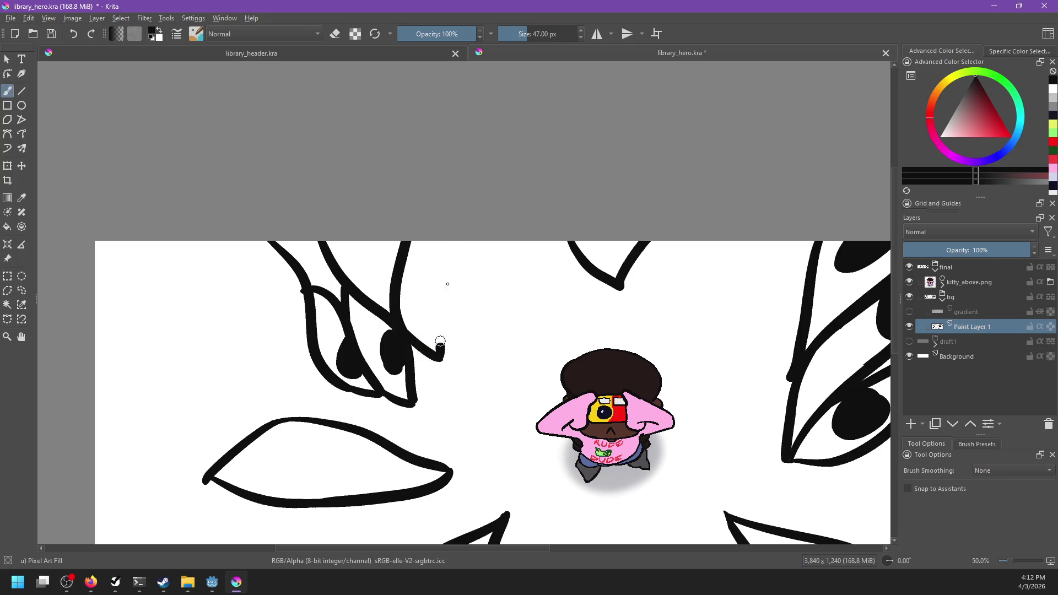
Step: Ink leaf edges curving down from the canvas top, undoing and redrawing failed curves
{"action": "mouse_move", "coordinate": [450, 240]}
{"action": "left_mouse_down"}
{"action": "mouse_move", "coordinate": [444, 359]}
{"action": "mouse_move", "coordinate": [481, 376]}
{"action": "mouse_move", "coordinate": [478, 248]}
{"action": "mouse_move", "coordinate": [482, 377]}
{"action": "mouse_move", "coordinate": [463, 265]}
{"action": "mouse_move", "coordinate": [478, 378]}
{"action": "left_mouse_up"}
{"action": "key", "text": "ctrl+z"}
{"action": "key", "text": "ctrl+z"}
{"action": "key", "text": "ctrl+z"}
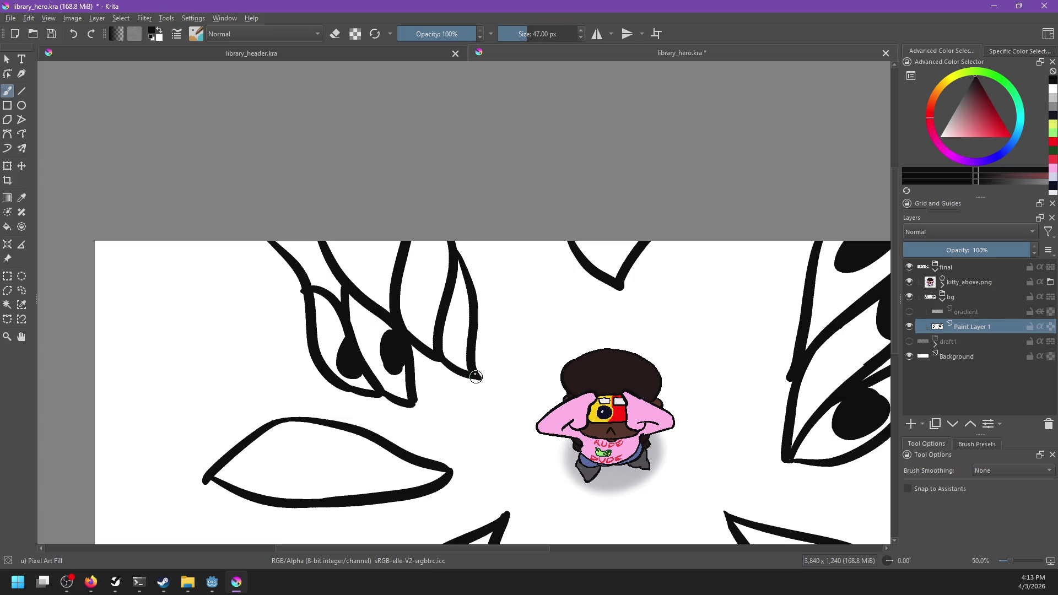
{"action": "key", "text": "ctrl+z"}
{"action": "mouse_move", "coordinate": [570, 240]}
{"action": "left_mouse_down"}
{"action": "mouse_move", "coordinate": [555, 326]}
{"action": "mouse_move", "coordinate": [545, 320]}
{"action": "left_mouse_up"}
{"action": "left_click_drag", "start_coordinate": [494, 221], "coordinate": [544, 316]}
{"action": "key", "text": "ctrl+z"}
{"action": "left_click_drag", "start_coordinate": [501, 241], "coordinate": [546, 320]}
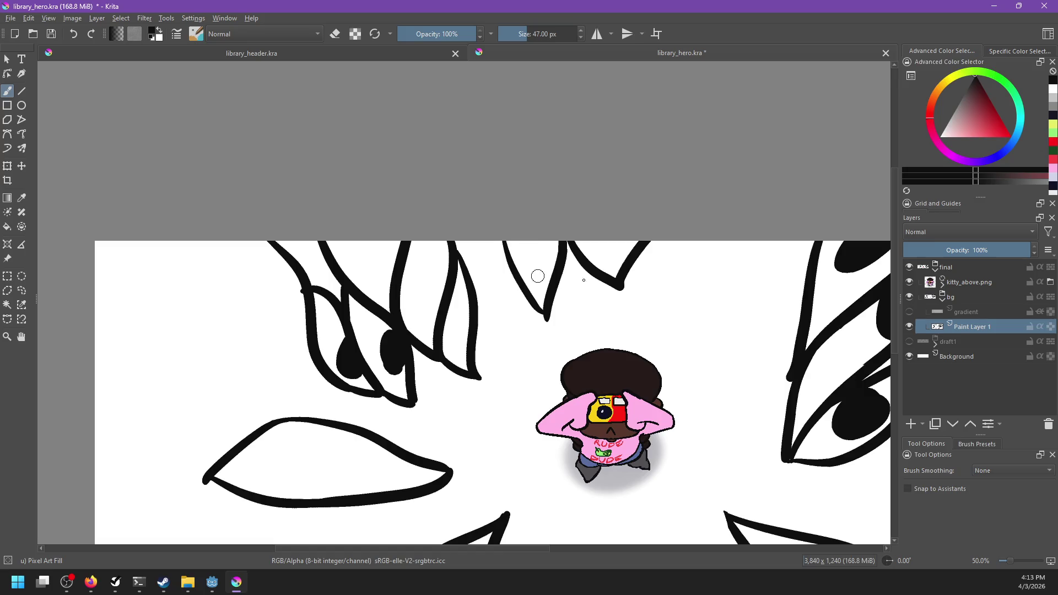
{"action": "left_click_drag", "start_coordinate": [642, 318], "coordinate": [718, 241]}
{"action": "key", "text": "ctrl+z"}
{"action": "mouse_move", "coordinate": [660, 319]}
{"action": "left_mouse_down"}
{"action": "mouse_move", "coordinate": [718, 240]}
{"action": "mouse_move", "coordinate": [699, 309]}
{"action": "mouse_move", "coordinate": [782, 195]}
{"action": "left_mouse_up"}
{"action": "key", "text": "ctrl+z"}
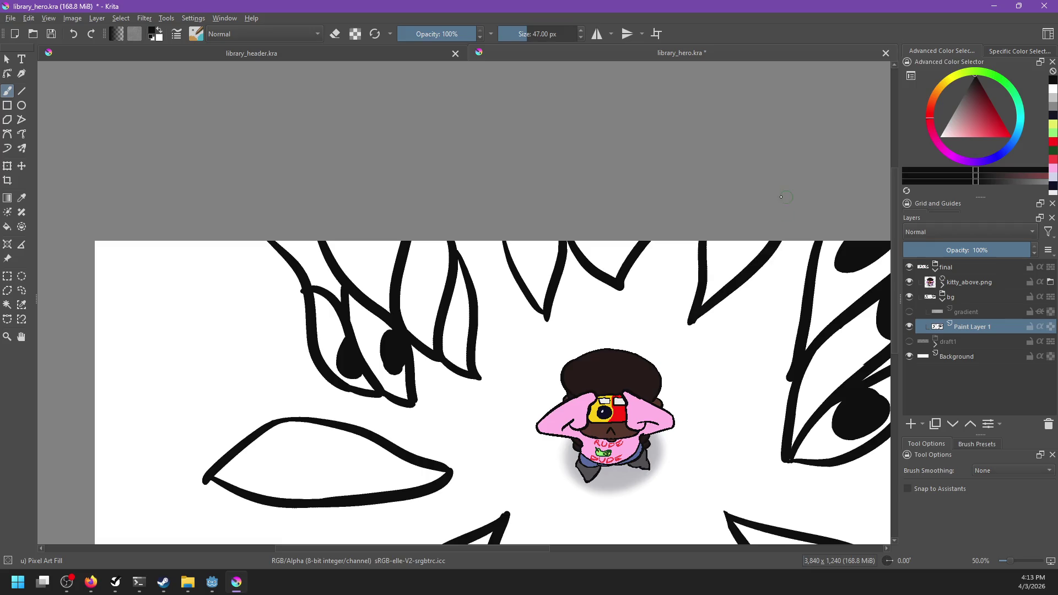
Step: Add a steeper leaf edge below the upper-left leaves and try a V-shaped tip below the kitty
{"action": "mouse_move", "coordinate": [743, 364]}
{"action": "left_mouse_down"}
{"action": "mouse_move", "coordinate": [649, 338]}
{"action": "mouse_move", "coordinate": [690, 331]}
{"action": "mouse_move", "coordinate": [656, 371]}
{"action": "left_mouse_up"}
{"action": "left_click_drag", "start_coordinate": [547, 387], "coordinate": [816, 296]}
{"action": "key", "text": "ctrl+z"}
{"action": "left_click_drag", "start_coordinate": [614, 381], "coordinate": [763, 345]}
{"action": "key", "text": "ctrl+z"}
{"action": "left_click_drag", "start_coordinate": [634, 366], "coordinate": [819, 306]}
{"action": "left_click_drag", "start_coordinate": [190, 413], "coordinate": [576, 416]}
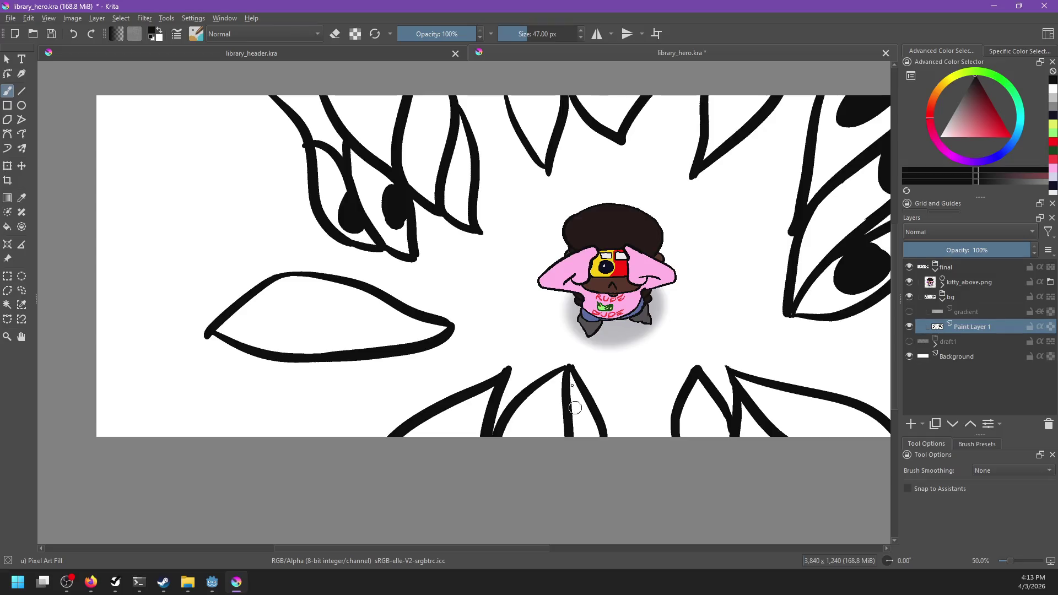
{"action": "mouse_move", "coordinate": [569, 367]}
{"action": "left_mouse_down"}
{"action": "mouse_move", "coordinate": [583, 479]}
{"action": "mouse_move", "coordinate": [649, 378]}
{"action": "mouse_move", "coordinate": [658, 441]}
{"action": "mouse_move", "coordinate": [626, 390]}
{"action": "mouse_move", "coordinate": [650, 438]}
{"action": "left_mouse_up"}
{"action": "key", "text": "ctrl+z"}
Step: Draw two more leaves curving down from the top and thicken the joined stroke tip
{"action": "key", "text": "ctrl+z"}
{"action": "key", "text": "ctrl+z"}
{"action": "mouse_move", "coordinate": [656, 402]}
{"action": "left_mouse_down"}
{"action": "mouse_move", "coordinate": [489, 507]}
{"action": "mouse_move", "coordinate": [665, 388]}
{"action": "mouse_move", "coordinate": [769, 445]}
{"action": "left_mouse_up"}
{"action": "left_click_drag", "start_coordinate": [469, 128], "coordinate": [501, 245]}
{"action": "key", "text": "ctrl+z"}
{"action": "left_click_drag", "start_coordinate": [487, 127], "coordinate": [551, 238]}
{"action": "mouse_move", "coordinate": [386, 105]}
{"action": "left_mouse_down"}
{"action": "mouse_move", "coordinate": [530, 240]}
{"action": "mouse_move", "coordinate": [598, 255]}
{"action": "left_mouse_up"}
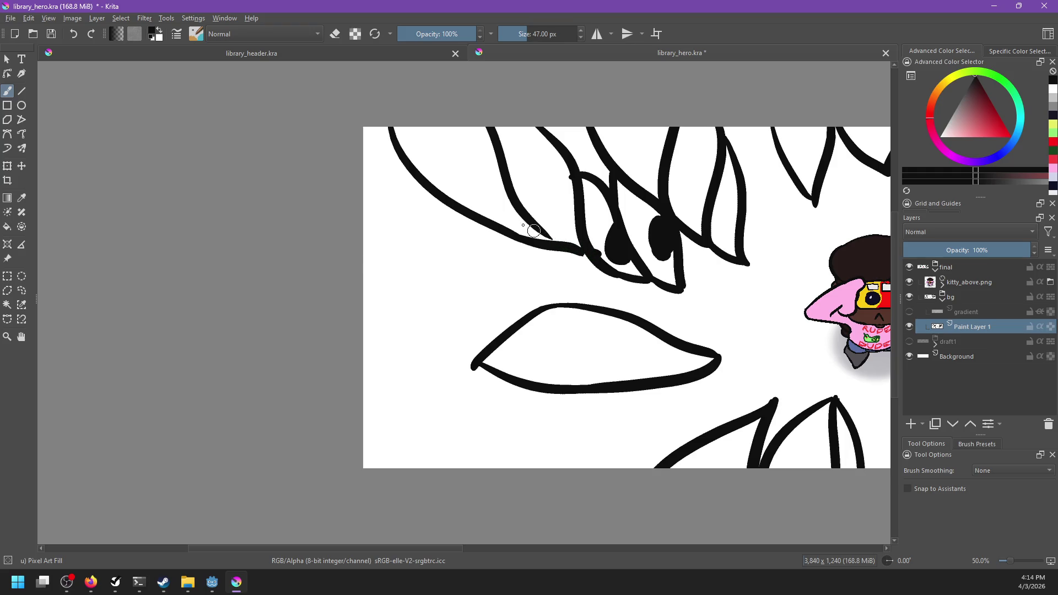
{"action": "left_click_drag", "start_coordinate": [535, 224], "coordinate": [560, 245]}
Step: Erase where the line meets the spot, extend it toward the spot, and add a line from the left edge
{"action": "key", "text": "e"}
{"action": "left_click_drag", "start_coordinate": [594, 243], "coordinate": [606, 257]}
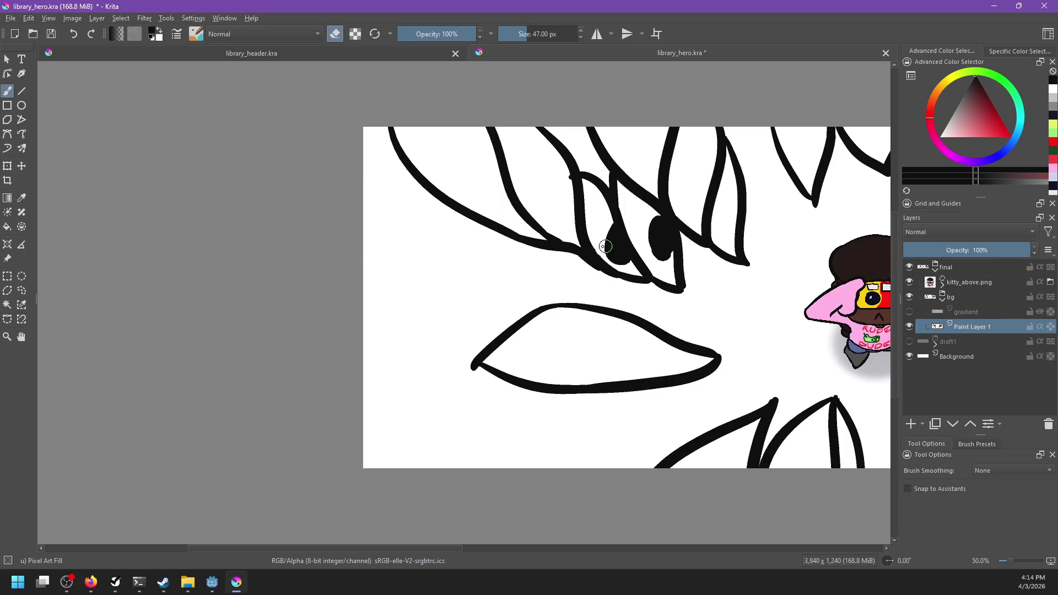
{"action": "key", "text": "e"}
{"action": "key", "text": "e"}
{"action": "mouse_move", "coordinate": [573, 253]}
{"action": "left_mouse_down"}
{"action": "mouse_move", "coordinate": [601, 273]}
{"action": "mouse_move", "coordinate": [592, 269]}
{"action": "left_mouse_up"}
{"action": "left_click_drag", "start_coordinate": [673, 309], "coordinate": [642, 339]}
{"action": "key", "text": "e"}
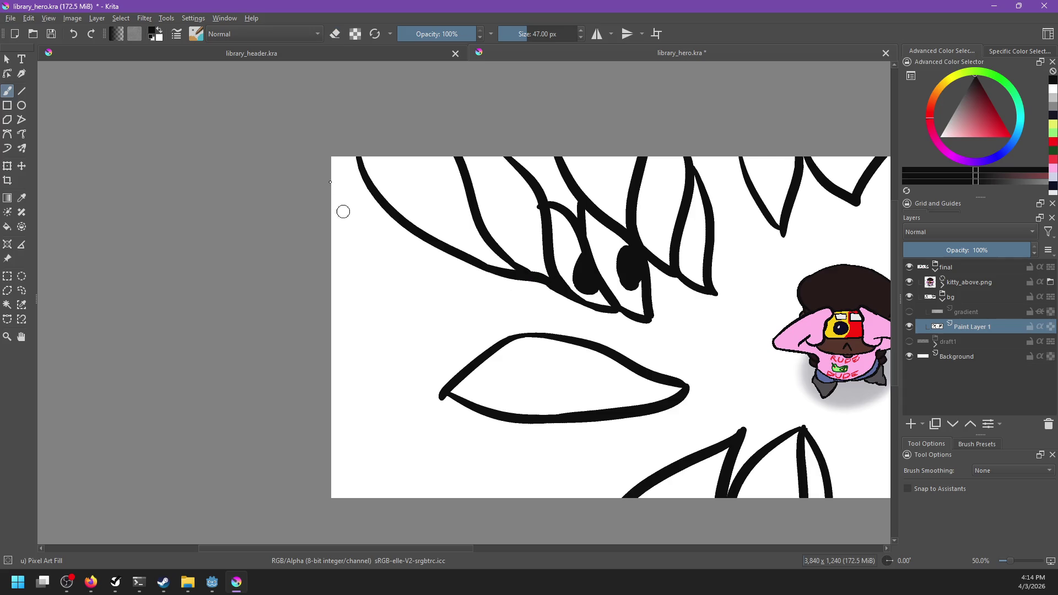
{"action": "left_click_drag", "start_coordinate": [332, 191], "coordinate": [397, 219]}
Step: Ink an arc from the lone leaf's left tip over its top, extending down at the tip
{"action": "left_click_drag", "start_coordinate": [338, 379], "coordinate": [503, 350]}
{"action": "key", "text": "ctrl+z"}
{"action": "left_click_drag", "start_coordinate": [440, 379], "coordinate": [516, 328]}
{"action": "key", "text": "ctrl+z"}
{"action": "left_click_drag", "start_coordinate": [441, 381], "coordinate": [531, 327]}
{"action": "key", "text": "ctrl+z"}
{"action": "left_click_drag", "start_coordinate": [442, 382], "coordinate": [556, 329]}
{"action": "left_click_drag", "start_coordinate": [441, 377], "coordinate": [436, 393]}
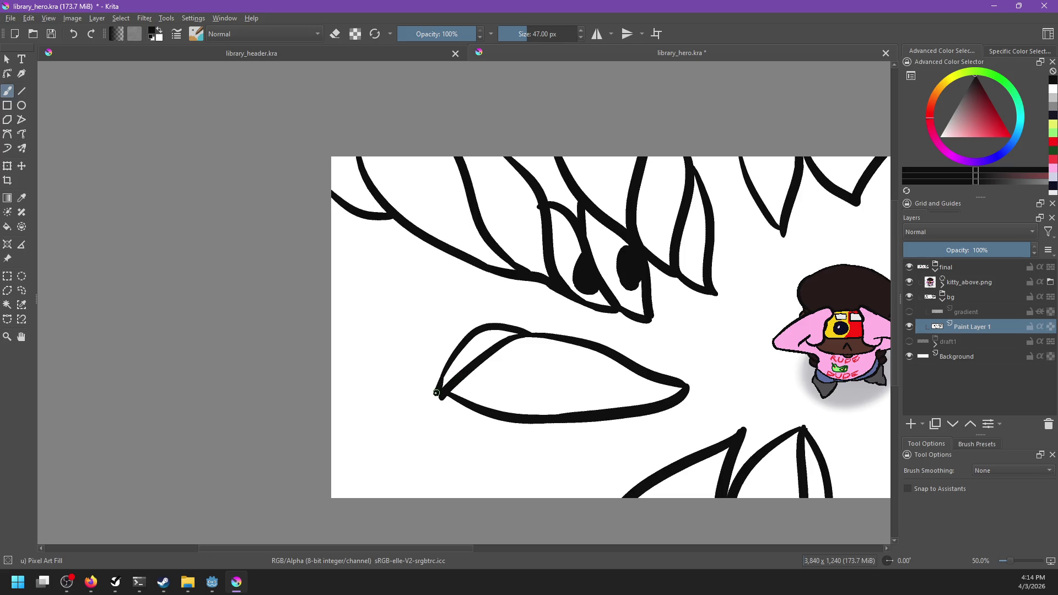
Step: Draw a curve hanging below the lone leaf and try a thin line beneath it
{"action": "left_click_drag", "start_coordinate": [630, 418], "coordinate": [548, 402]}
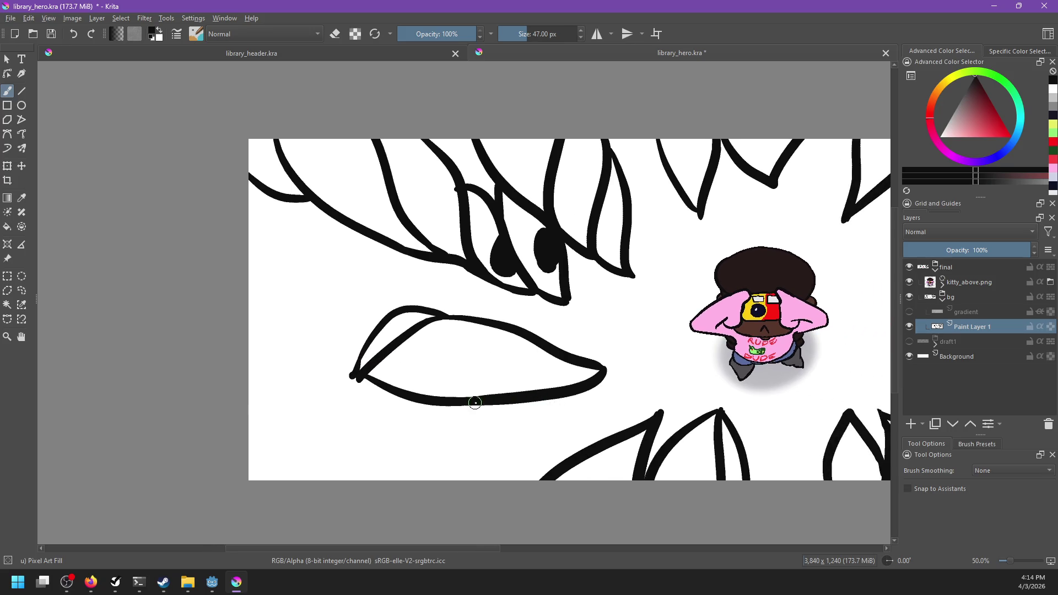
{"action": "left_click_drag", "start_coordinate": [475, 404], "coordinate": [592, 386]}
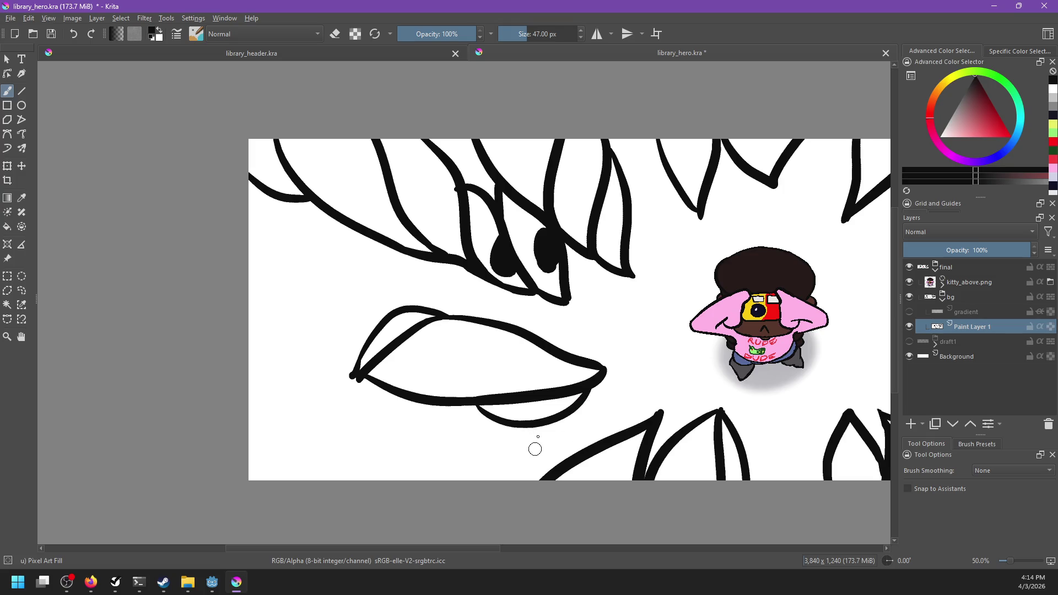
{"action": "left_click_drag", "start_coordinate": [551, 425], "coordinate": [661, 378]}
{"action": "key", "text": "ctrl+z"}
{"action": "left_click_drag", "start_coordinate": [533, 428], "coordinate": [651, 398]}
{"action": "key", "text": "ctrl+z"}
Step: Add a short leaf stroke curving down near the bottom after several retries
{"action": "left_click_drag", "start_coordinate": [568, 414], "coordinate": [655, 405]}
{"action": "key", "text": "ctrl+z"}
{"action": "mouse_move", "coordinate": [572, 414]}
{"action": "left_mouse_down"}
{"action": "mouse_move", "coordinate": [626, 427]}
{"action": "mouse_move", "coordinate": [558, 474]}
{"action": "left_mouse_up"}
{"action": "key", "text": "ctrl+z"}
{"action": "left_click_drag", "start_coordinate": [568, 415], "coordinate": [557, 474]}
{"action": "key", "text": "ctrl+z"}
{"action": "mouse_move", "coordinate": [570, 410]}
{"action": "left_mouse_down"}
{"action": "mouse_move", "coordinate": [542, 478]}
{"action": "mouse_move", "coordinate": [575, 400]}
{"action": "left_mouse_up"}
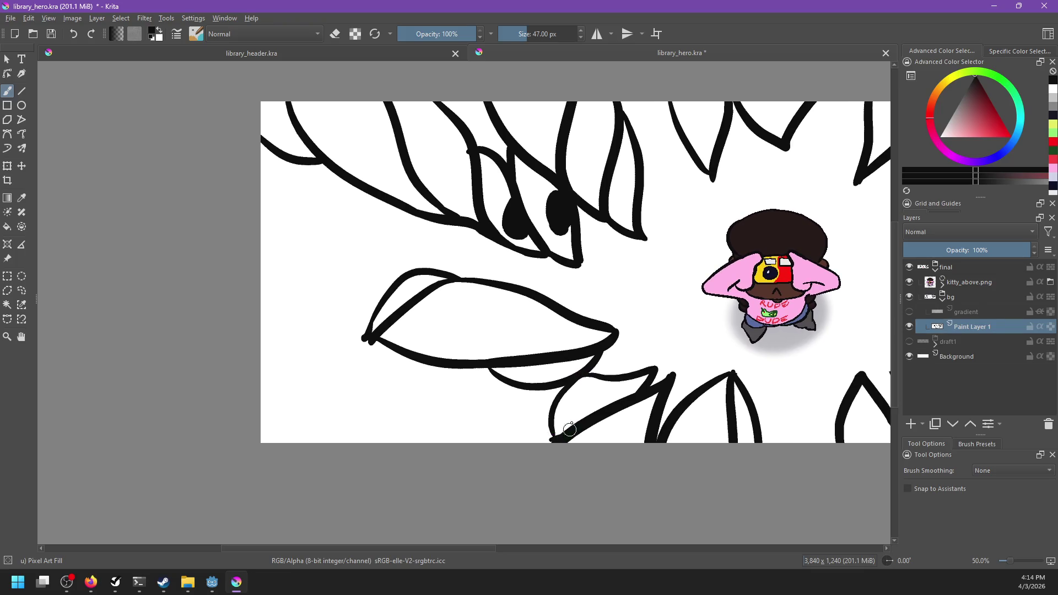
{"action": "mouse_move", "coordinate": [639, 356]}
{"action": "left_mouse_down"}
{"action": "mouse_move", "coordinate": [610, 420]}
{"action": "mouse_move", "coordinate": [503, 432]}
{"action": "mouse_move", "coordinate": [437, 385]}
{"action": "left_mouse_up"}
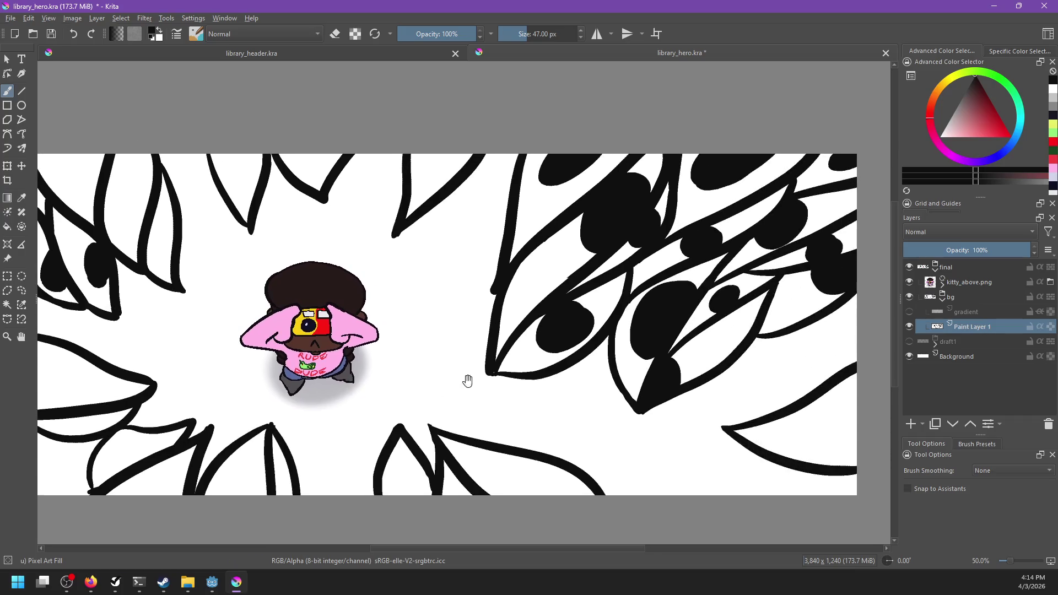
Step: Draw a curve running to the canvas edge and extend a stroke from its left end
{"action": "mouse_move", "coordinate": [559, 396]}
{"action": "left_mouse_down"}
{"action": "mouse_move", "coordinate": [514, 432]}
{"action": "mouse_move", "coordinate": [650, 402]}
{"action": "mouse_move", "coordinate": [508, 404]}
{"action": "mouse_move", "coordinate": [527, 371]}
{"action": "mouse_move", "coordinate": [680, 441]}
{"action": "left_mouse_up"}
{"action": "key", "text": "ctrl+z"}
{"action": "left_click_drag", "start_coordinate": [503, 364], "coordinate": [681, 470]}
{"action": "mouse_move", "coordinate": [504, 364]}
{"action": "left_mouse_down"}
{"action": "mouse_move", "coordinate": [541, 422]}
{"action": "mouse_move", "coordinate": [647, 418]}
{"action": "left_mouse_up"}
Step: Ink a line from the canvas's left edge to the upper leaf, redoing a low attempt
{"action": "left_click_drag", "start_coordinate": [435, 407], "coordinate": [648, 408]}
{"action": "left_click_drag", "start_coordinate": [492, 394], "coordinate": [751, 397]}
{"action": "mouse_move", "coordinate": [318, 271]}
{"action": "left_mouse_down"}
{"action": "mouse_move", "coordinate": [444, 271]}
{"action": "mouse_move", "coordinate": [439, 260]}
{"action": "left_mouse_up"}
{"action": "key", "text": "ctrl+z"}
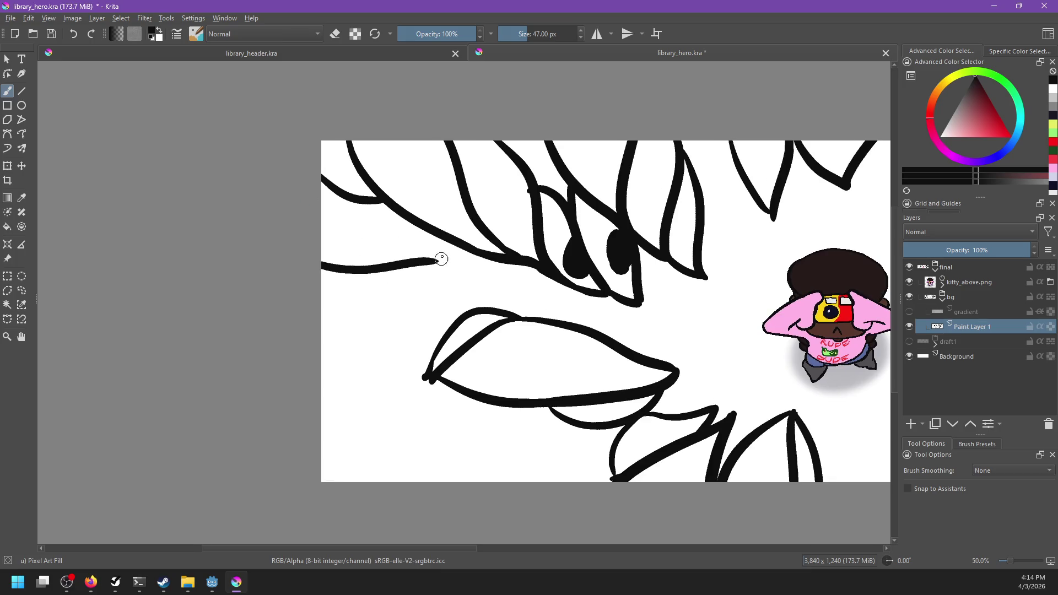
{"action": "key", "text": "ctrl+z"}
{"action": "left_click_drag", "start_coordinate": [319, 225], "coordinate": [442, 241]}
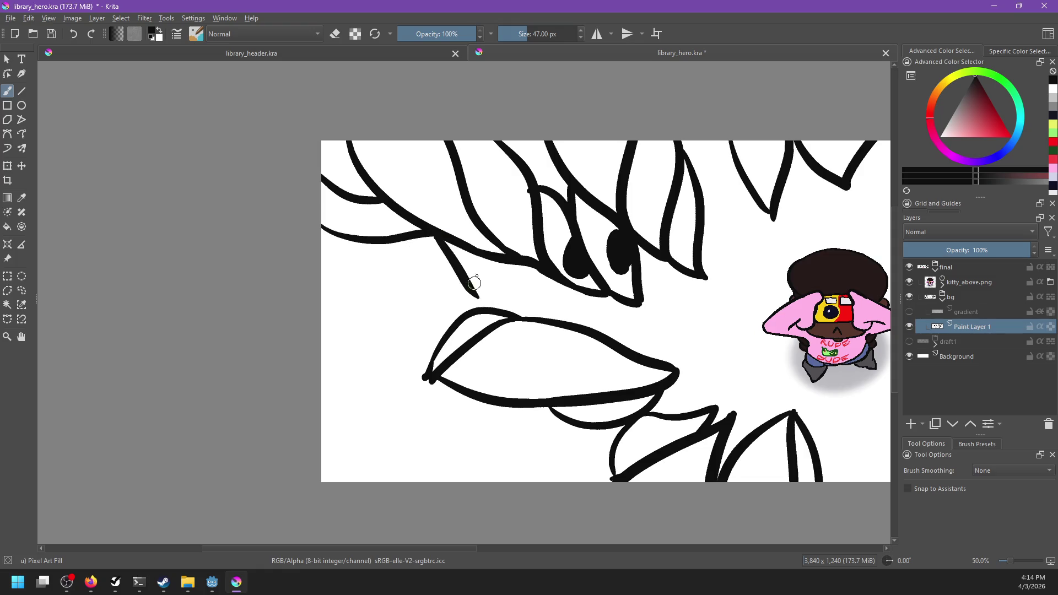
Step: Draw a curved leaf edge from the junction and connect it to the lone leaf's edge
{"action": "left_click_drag", "start_coordinate": [440, 233], "coordinate": [515, 300]}
{"action": "key", "text": "ctrl+z"}
{"action": "mouse_move", "coordinate": [437, 237]}
{"action": "left_mouse_down"}
{"action": "mouse_move", "coordinate": [537, 279]}
{"action": "mouse_move", "coordinate": [549, 272]}
{"action": "mouse_move", "coordinate": [584, 319]}
{"action": "left_mouse_up"}
{"action": "key", "text": "ctrl+z"}
{"action": "left_click_drag", "start_coordinate": [535, 290], "coordinate": [567, 323]}
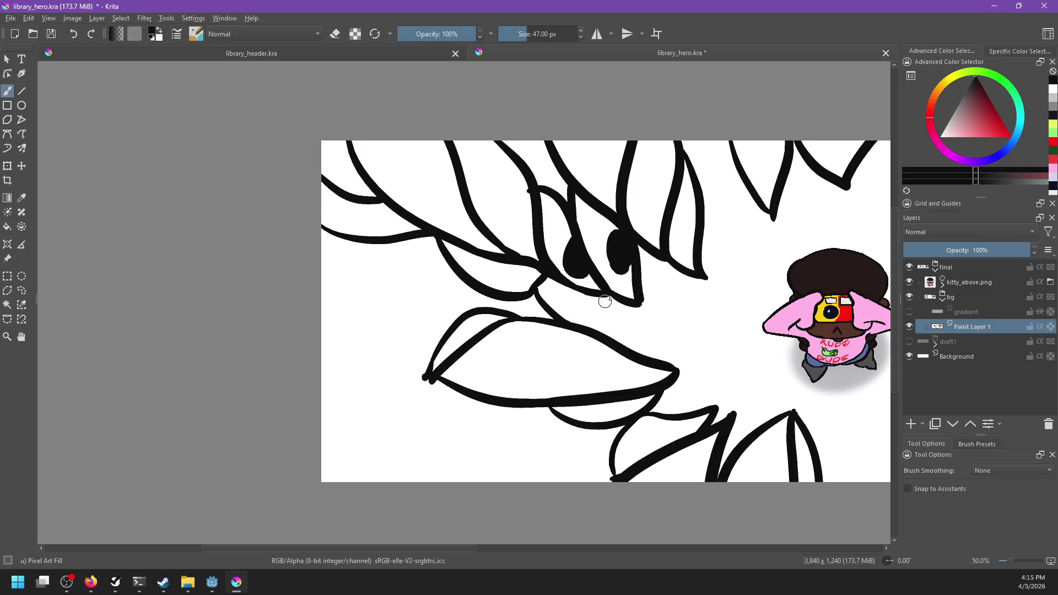
{"action": "mouse_move", "coordinate": [609, 295]}
{"action": "left_mouse_down"}
{"action": "mouse_move", "coordinate": [605, 325]}
{"action": "mouse_move", "coordinate": [619, 329]}
{"action": "left_mouse_up"}
{"action": "key", "text": "ctrl+z"}
{"action": "key", "text": "ctrl+z"}
{"action": "key", "text": "ctrl+z"}
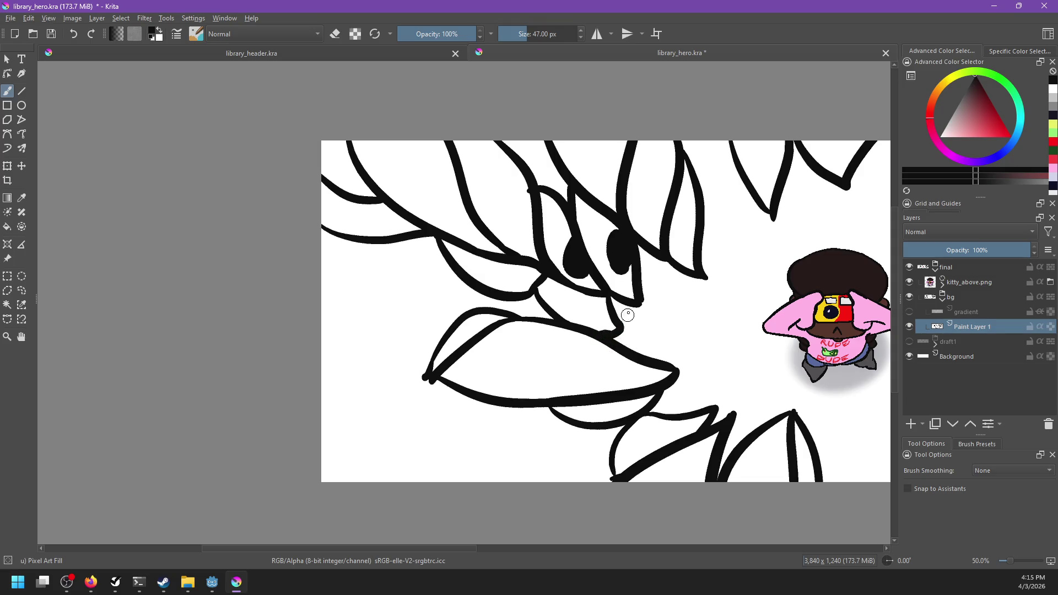
Step: Try a thin curve above the lone leaf, undo it, and briefly preview the gradient layer
{"action": "mouse_move", "coordinate": [651, 346]}
{"action": "left_mouse_down"}
{"action": "mouse_move", "coordinate": [508, 314]}
{"action": "mouse_move", "coordinate": [621, 336]}
{"action": "left_mouse_up"}
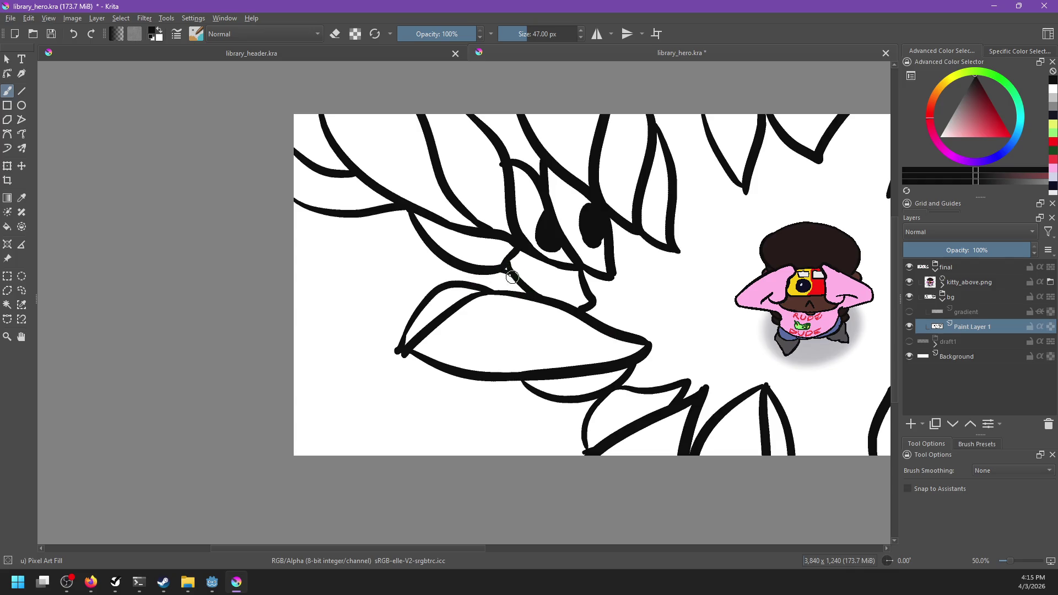
{"action": "mouse_move", "coordinate": [508, 275]}
{"action": "left_mouse_down"}
{"action": "mouse_move", "coordinate": [468, 283]}
{"action": "mouse_move", "coordinate": [513, 286]}
{"action": "mouse_move", "coordinate": [504, 270]}
{"action": "left_mouse_up"}
{"action": "key", "text": "ctrl+z"}
{"action": "key", "text": "ctrl+z"}
{"action": "left_click", "coordinate": [909, 312]}
{"action": "left_click", "coordinate": [909, 312]}
{"action": "left_click_drag", "start_coordinate": [610, 385], "coordinate": [678, 295]}
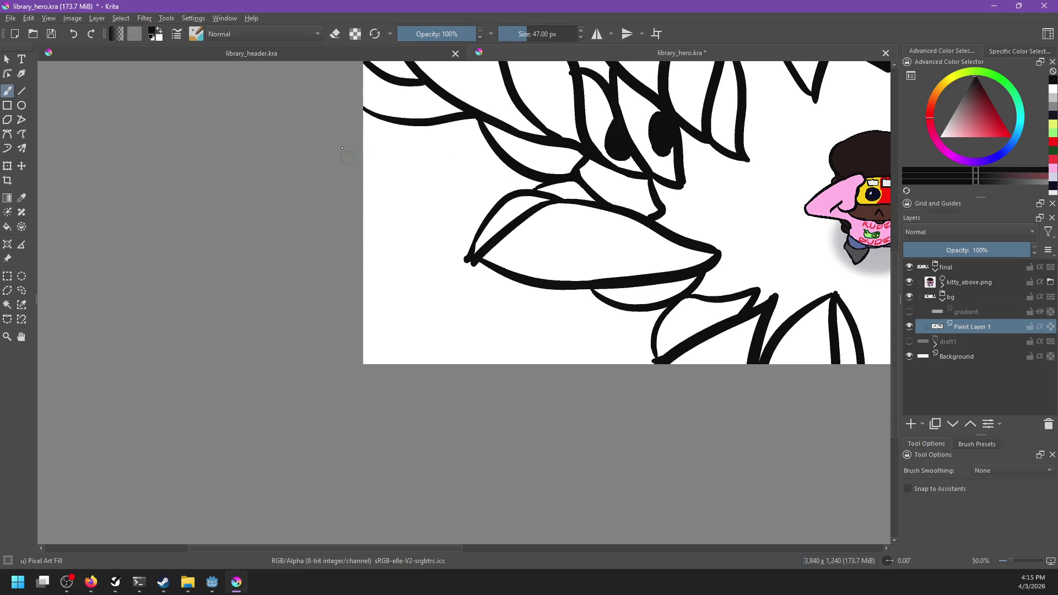
Step: Draw leaf curves from the left edge and outline a new lower-left leaf with a straighter lower edge
{"action": "left_click_drag", "start_coordinate": [352, 121], "coordinate": [464, 198]}
{"action": "left_click_drag", "start_coordinate": [348, 161], "coordinate": [455, 180]}
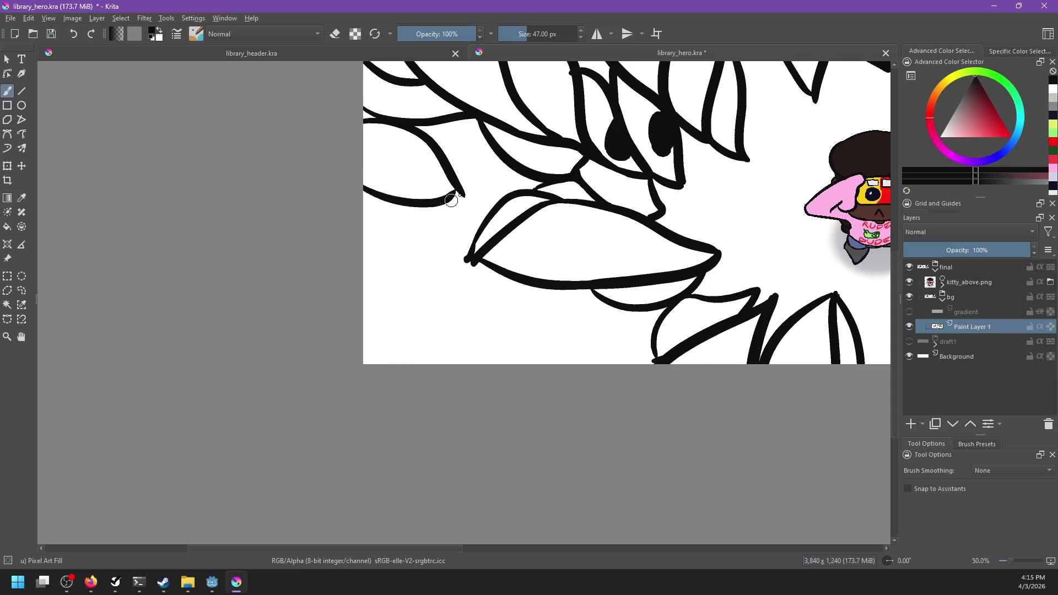
{"action": "left_click_drag", "start_coordinate": [361, 282], "coordinate": [512, 348]}
{"action": "left_click_drag", "start_coordinate": [360, 332], "coordinate": [492, 349]}
{"action": "key", "text": "ctrl+z"}
{"action": "left_click_drag", "start_coordinate": [358, 344], "coordinate": [487, 340]}
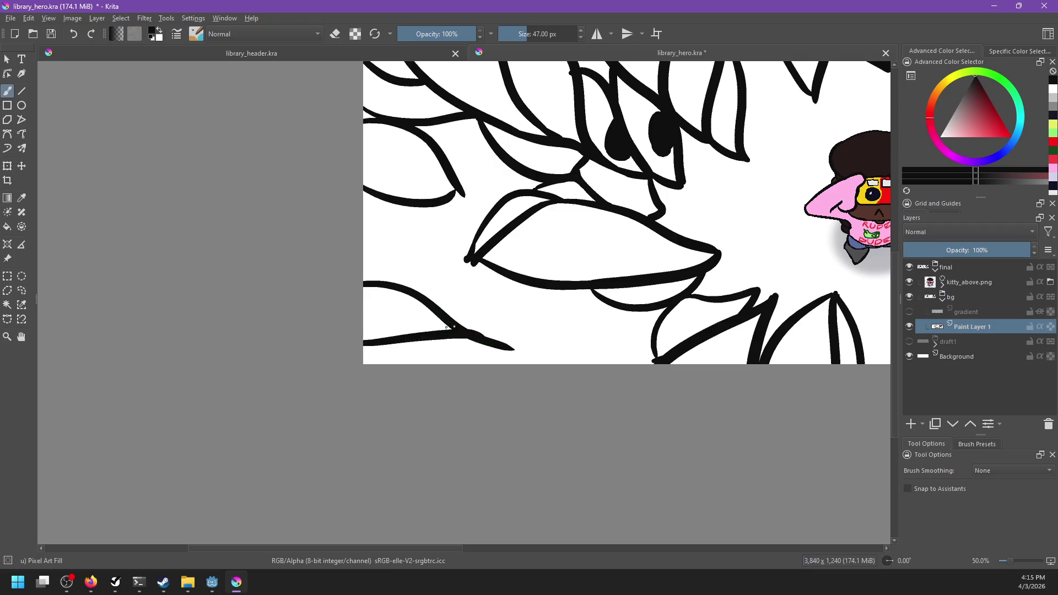
Step: Extend the leaf tip down past the bottom edge, retrying the connecting strokes
{"action": "left_click_drag", "start_coordinate": [446, 327], "coordinate": [566, 291]}
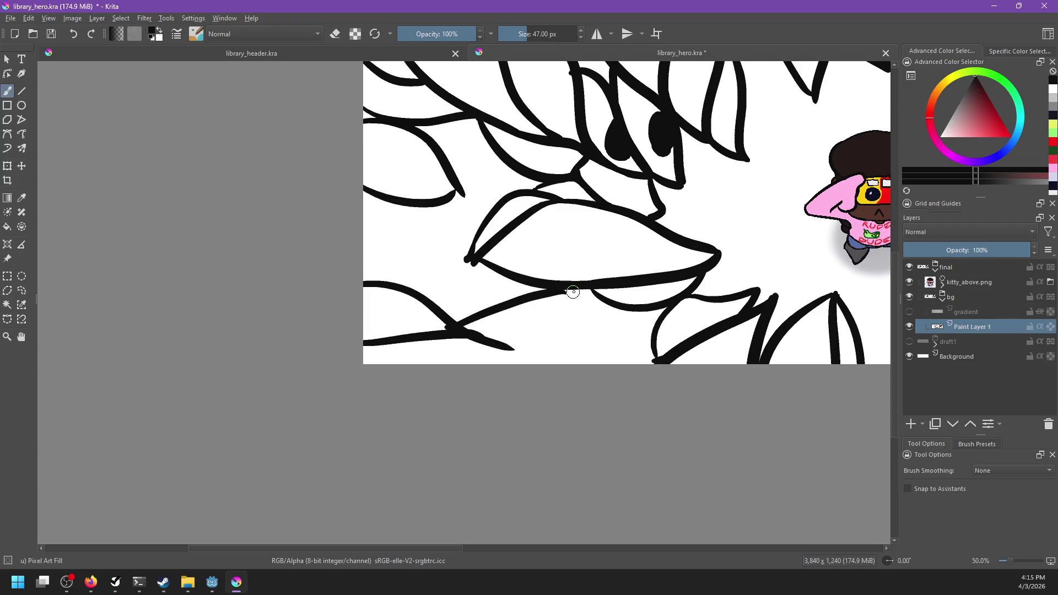
{"action": "key", "text": "ctrl+z"}
{"action": "left_click_drag", "start_coordinate": [450, 335], "coordinate": [394, 366]}
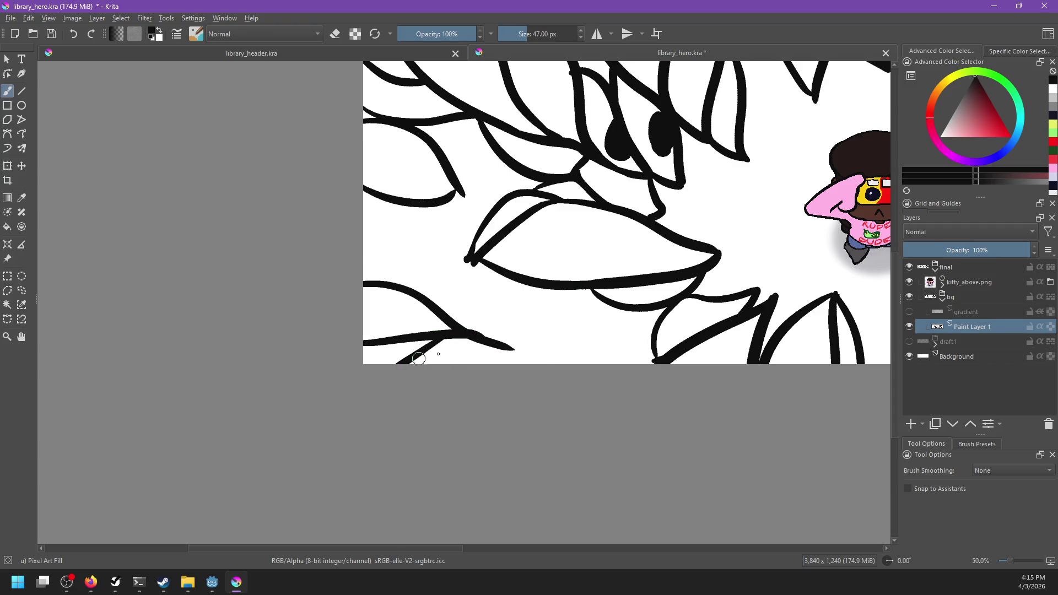
{"action": "left_click_drag", "start_coordinate": [496, 341], "coordinate": [540, 368]}
{"action": "mouse_move", "coordinate": [431, 299]}
{"action": "left_mouse_down"}
{"action": "mouse_move", "coordinate": [453, 243]}
{"action": "mouse_move", "coordinate": [436, 307]}
{"action": "left_mouse_up"}
{"action": "key", "text": "ctrl+z"}
{"action": "left_click_drag", "start_coordinate": [408, 269], "coordinate": [496, 256]}
{"action": "key", "text": "ctrl+z"}
{"action": "mouse_move", "coordinate": [408, 269]}
{"action": "left_mouse_down"}
{"action": "mouse_move", "coordinate": [500, 271]}
{"action": "mouse_move", "coordinate": [530, 302]}
{"action": "left_mouse_up"}
{"action": "key", "text": "ctrl+z"}
Step: Try several curved strokes running down and rightward from the leaf tip, undoing each attempt
{"action": "key", "text": "ctrl+z"}
{"action": "mouse_move", "coordinate": [484, 269]}
{"action": "left_mouse_down"}
{"action": "mouse_move", "coordinate": [538, 323]}
{"action": "mouse_move", "coordinate": [523, 364]}
{"action": "left_mouse_up"}
{"action": "key", "text": "ctrl+z"}
{"action": "left_click_drag", "start_coordinate": [534, 306], "coordinate": [538, 360]}
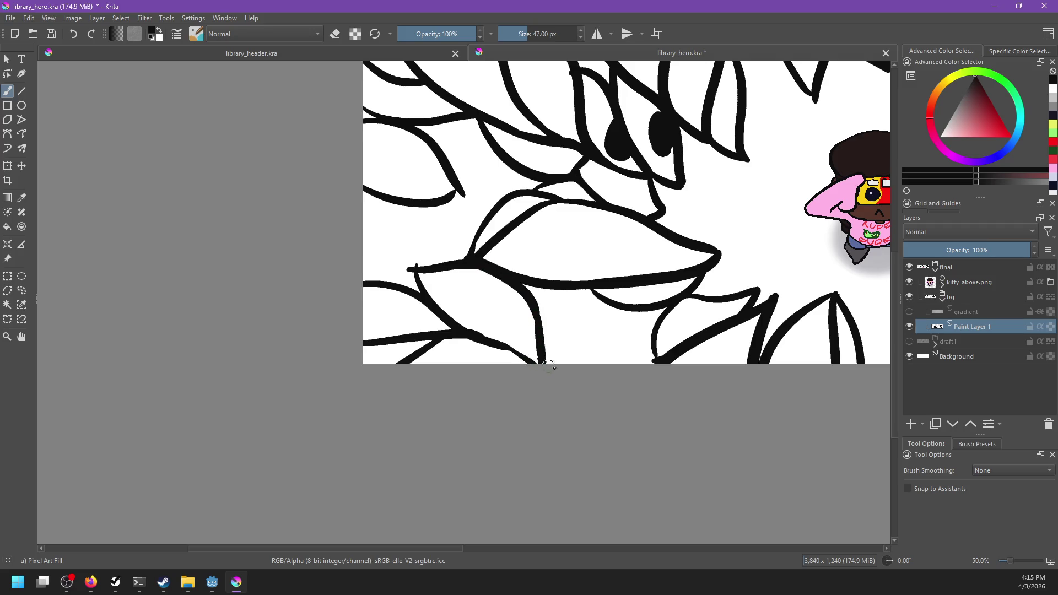
{"action": "key", "text": "ctrl+z"}
{"action": "mouse_move", "coordinate": [537, 303]}
{"action": "left_mouse_down"}
{"action": "mouse_move", "coordinate": [604, 319]}
{"action": "mouse_move", "coordinate": [590, 330]}
{"action": "mouse_move", "coordinate": [603, 319]}
{"action": "left_mouse_up"}
{"action": "key", "text": "ctrl+z"}
{"action": "key", "text": "ctrl+z"}
{"action": "left_click_drag", "start_coordinate": [537, 303], "coordinate": [595, 323]}
{"action": "key", "text": "ctrl+z"}
{"action": "left_click_drag", "start_coordinate": [534, 300], "coordinate": [623, 314]}
Step: Erase part of a leaf line, then draw two curves from the leaf junction to the bottom edge
{"action": "key", "text": "ctrl+z"}
{"action": "key", "text": "ctrl+z"}
{"action": "mouse_move", "coordinate": [843, 252]}
{"action": "left_mouse_down"}
{"action": "mouse_move", "coordinate": [758, 287]}
{"action": "mouse_move", "coordinate": [539, 342]}
{"action": "mouse_move", "coordinate": [726, 299]}
{"action": "left_mouse_up"}
{"action": "key", "text": "e"}
{"action": "mouse_move", "coordinate": [499, 351]}
{"action": "left_mouse_down"}
{"action": "mouse_move", "coordinate": [461, 355]}
{"action": "mouse_move", "coordinate": [512, 357]}
{"action": "mouse_move", "coordinate": [468, 411]}
{"action": "left_mouse_up"}
{"action": "key", "text": "ctrl+z"}
{"action": "key", "text": "ctrl+z"}
{"action": "key", "text": "e"}
{"action": "key", "text": "ctrl+z"}
{"action": "left_click_drag", "start_coordinate": [513, 357], "coordinate": [468, 412]}
{"action": "left_click_drag", "start_coordinate": [542, 357], "coordinate": [517, 413]}
{"action": "key", "text": "ctrl+z"}
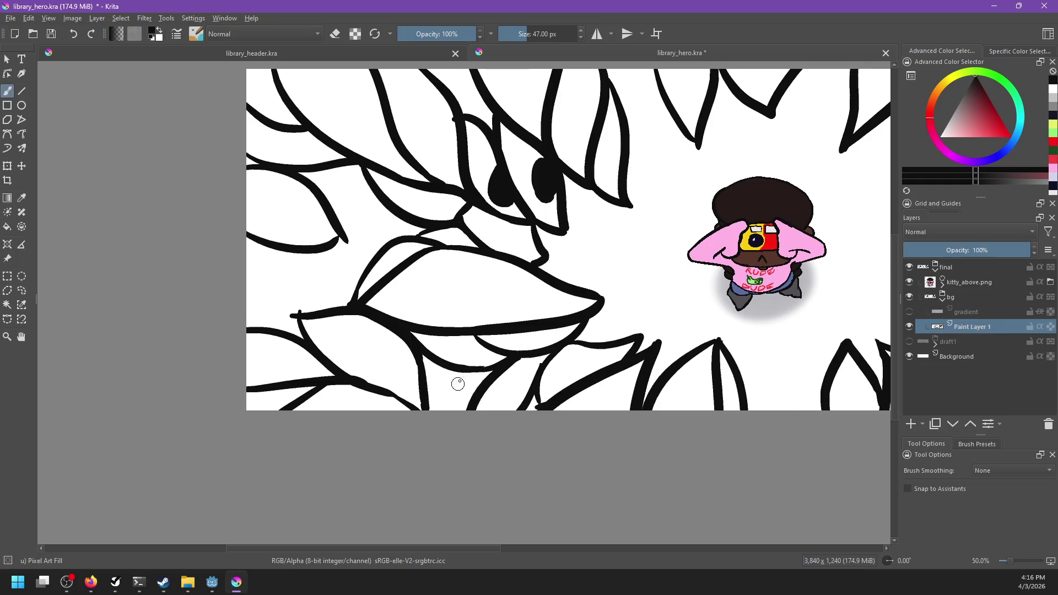
Step: Attempt curved leaf strokes at the lower left, undoing the unsatisfactory ones
{"action": "left_click_drag", "start_coordinate": [428, 388], "coordinate": [496, 359]}
{"action": "key", "text": "ctrl+z"}
{"action": "left_click_drag", "start_coordinate": [420, 403], "coordinate": [488, 366]}
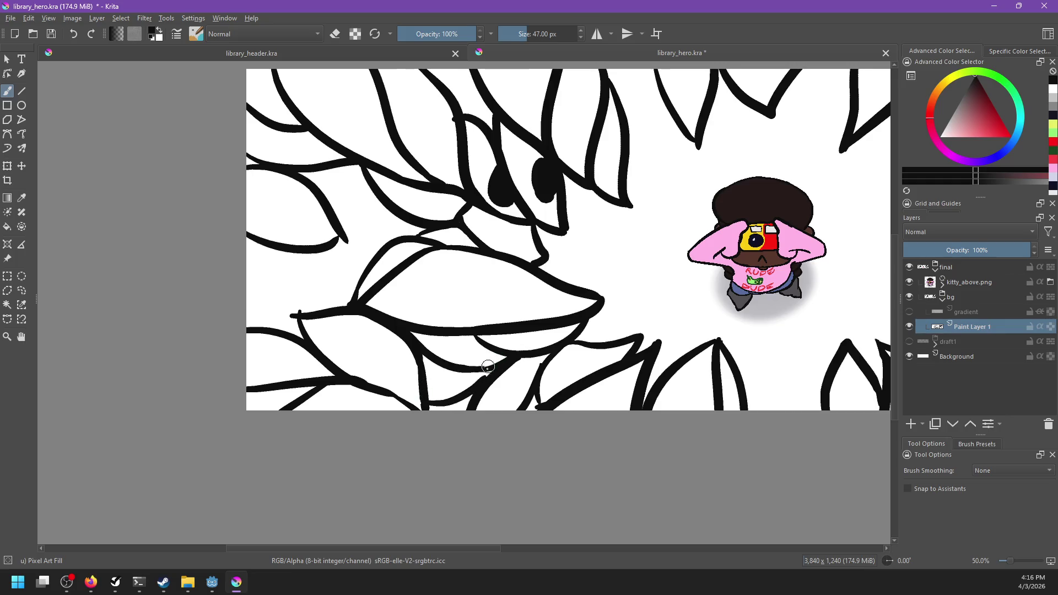
{"action": "key", "text": "ctrl+z"}
{"action": "mouse_move", "coordinate": [424, 358]}
{"action": "left_mouse_down"}
{"action": "mouse_move", "coordinate": [475, 380]}
{"action": "mouse_move", "coordinate": [464, 398]}
{"action": "mouse_move", "coordinate": [498, 378]}
{"action": "left_mouse_up"}
{"action": "key", "text": "ctrl+z"}
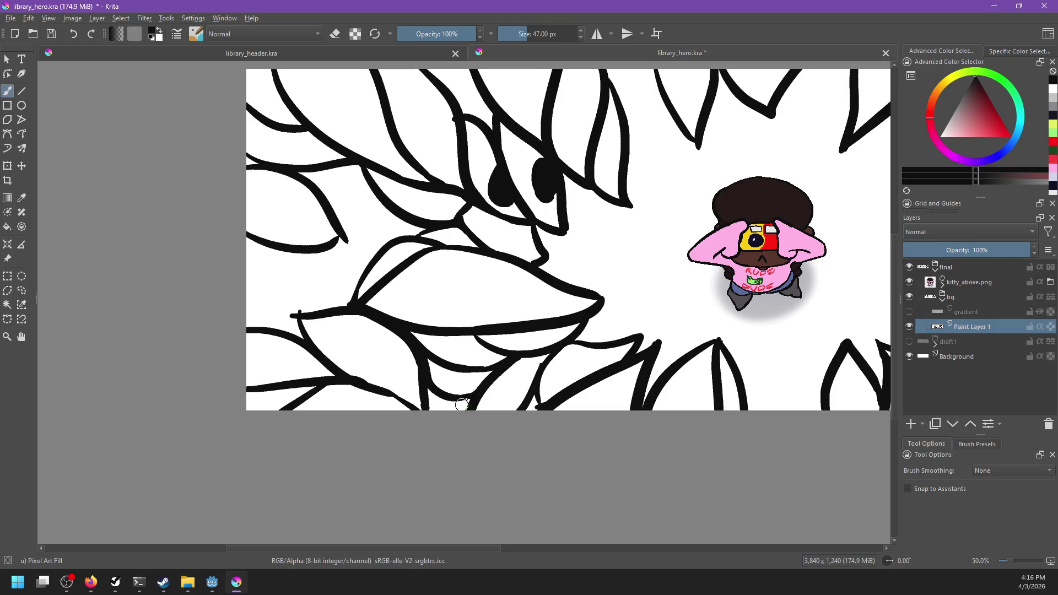
Step: On the left side of the banner, try short strokes joining the line ends to the leaf
{"action": "left_click_drag", "start_coordinate": [450, 315], "coordinate": [527, 365]}
{"action": "mouse_move", "coordinate": [406, 246]}
{"action": "left_mouse_down"}
{"action": "mouse_move", "coordinate": [450, 246]}
{"action": "mouse_move", "coordinate": [450, 279]}
{"action": "left_mouse_up"}
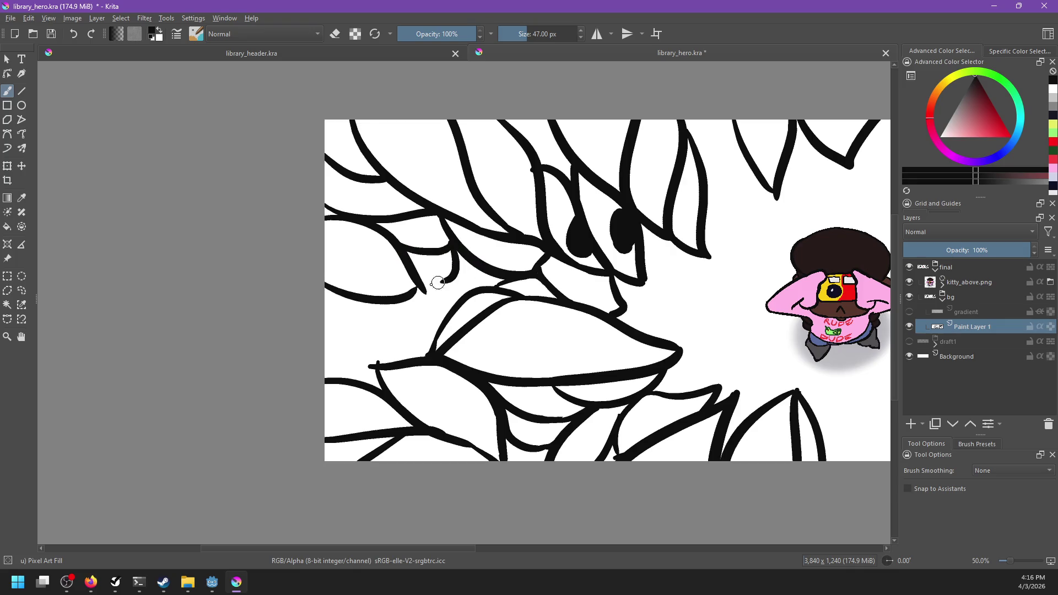
{"action": "key", "text": "ctrl+z"}
{"action": "mouse_move", "coordinate": [423, 291]}
{"action": "left_mouse_down"}
{"action": "mouse_move", "coordinate": [455, 267]}
{"action": "mouse_move", "coordinate": [488, 290]}
{"action": "left_mouse_up"}
{"action": "key", "text": "ctrl+z"}
{"action": "key", "text": "ctrl+z"}
{"action": "key", "text": "ctrl+z"}
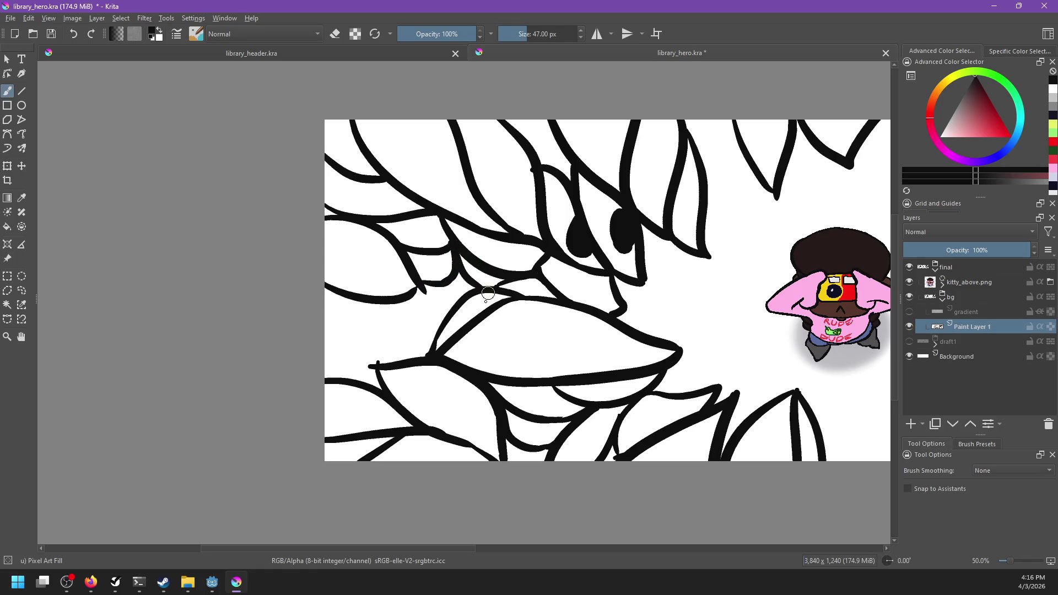
{"action": "mouse_move", "coordinate": [424, 286]}
{"action": "left_mouse_down"}
{"action": "mouse_move", "coordinate": [476, 282]}
{"action": "mouse_move", "coordinate": [411, 295]}
{"action": "left_mouse_up"}
{"action": "key", "text": "ctrl+z"}
{"action": "left_click_drag", "start_coordinate": [359, 324], "coordinate": [453, 310]}
{"action": "key", "text": "ctrl+z"}
Step: Draw a leaf edge bulging left down to the leaf, redrawing it until it fits
{"action": "key", "text": "ctrl+z"}
{"action": "key", "text": "ctrl+z"}
{"action": "left_click_drag", "start_coordinate": [393, 298], "coordinate": [453, 316]}
{"action": "key", "text": "ctrl+z"}
{"action": "left_click_drag", "start_coordinate": [416, 287], "coordinate": [443, 339]}
{"action": "key", "text": "ctrl+z"}
{"action": "left_click_drag", "start_coordinate": [416, 287], "coordinate": [433, 342]}
{"action": "key", "text": "ctrl+z"}
{"action": "mouse_move", "coordinate": [417, 286]}
{"action": "left_mouse_down"}
{"action": "mouse_move", "coordinate": [412, 311]}
{"action": "mouse_move", "coordinate": [434, 334]}
{"action": "left_mouse_up"}
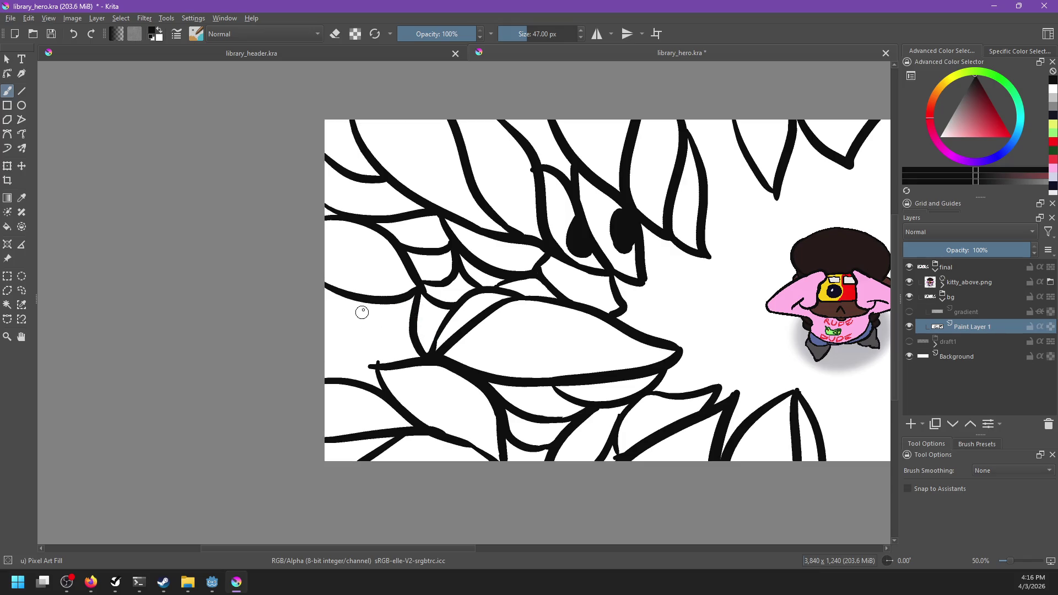
{"action": "key", "text": "ctrl+z"}
{"action": "left_click_drag", "start_coordinate": [417, 287], "coordinate": [424, 352]}
{"action": "key", "text": "ctrl+z"}
{"action": "mouse_move", "coordinate": [422, 292]}
{"action": "left_mouse_down"}
{"action": "mouse_move", "coordinate": [397, 337]}
{"action": "mouse_move", "coordinate": [425, 347]}
{"action": "left_mouse_up"}
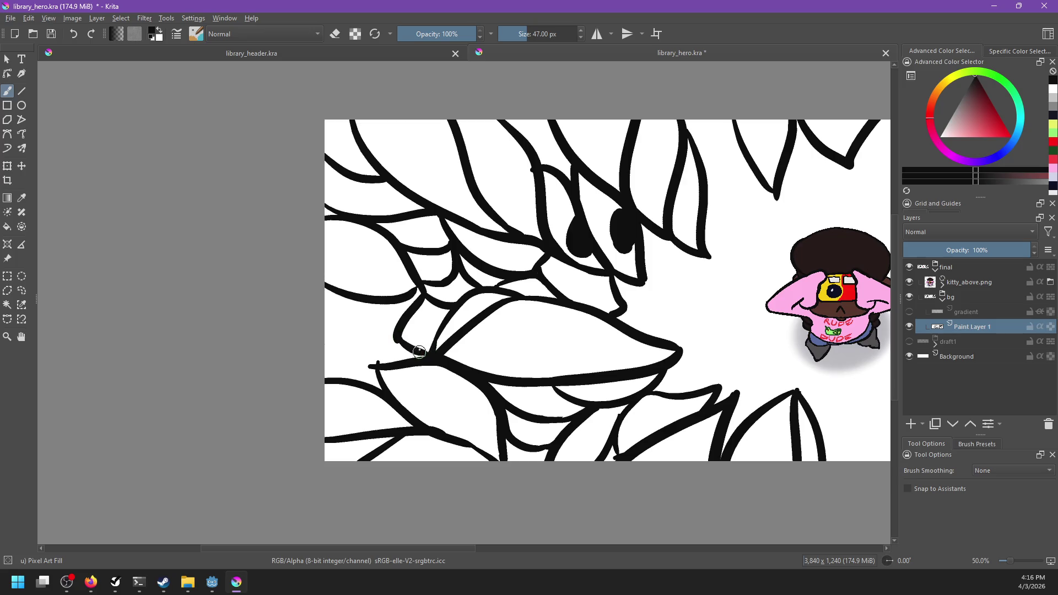
Step: Add an outer curved leaf edge and two curves from the left edge to the lower leaves
{"action": "left_click_drag", "start_coordinate": [412, 291], "coordinate": [383, 367]}
{"action": "key", "text": "ctrl+z"}
{"action": "mouse_move", "coordinate": [412, 292]}
{"action": "left_mouse_down"}
{"action": "mouse_move", "coordinate": [397, 345]}
{"action": "mouse_move", "coordinate": [406, 355]}
{"action": "left_mouse_up"}
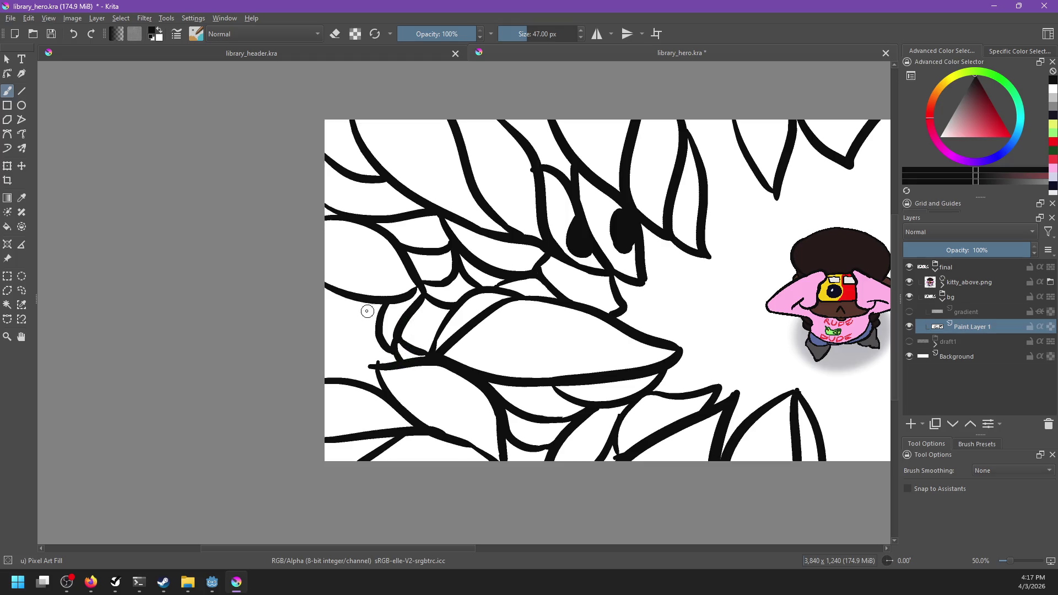
{"action": "left_click_drag", "start_coordinate": [326, 312], "coordinate": [403, 364]}
{"action": "left_click_drag", "start_coordinate": [324, 357], "coordinate": [377, 365]}
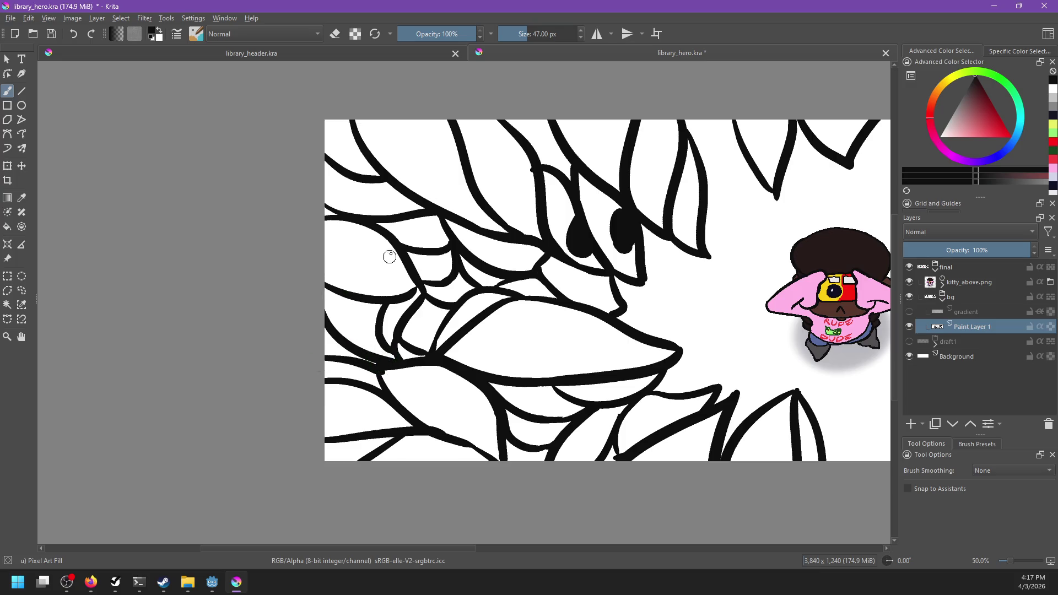
Step: Draw small loops and a circle among the leaves toward the top-left edge
{"action": "mouse_move", "coordinate": [393, 250]}
{"action": "left_mouse_down"}
{"action": "mouse_move", "coordinate": [401, 279]}
{"action": "mouse_move", "coordinate": [400, 258]}
{"action": "left_mouse_up"}
{"action": "mouse_move", "coordinate": [427, 224]}
{"action": "left_mouse_down"}
{"action": "mouse_move", "coordinate": [416, 236]}
{"action": "mouse_move", "coordinate": [436, 219]}
{"action": "left_mouse_up"}
{"action": "left_click_drag", "start_coordinate": [352, 193], "coordinate": [383, 190]}
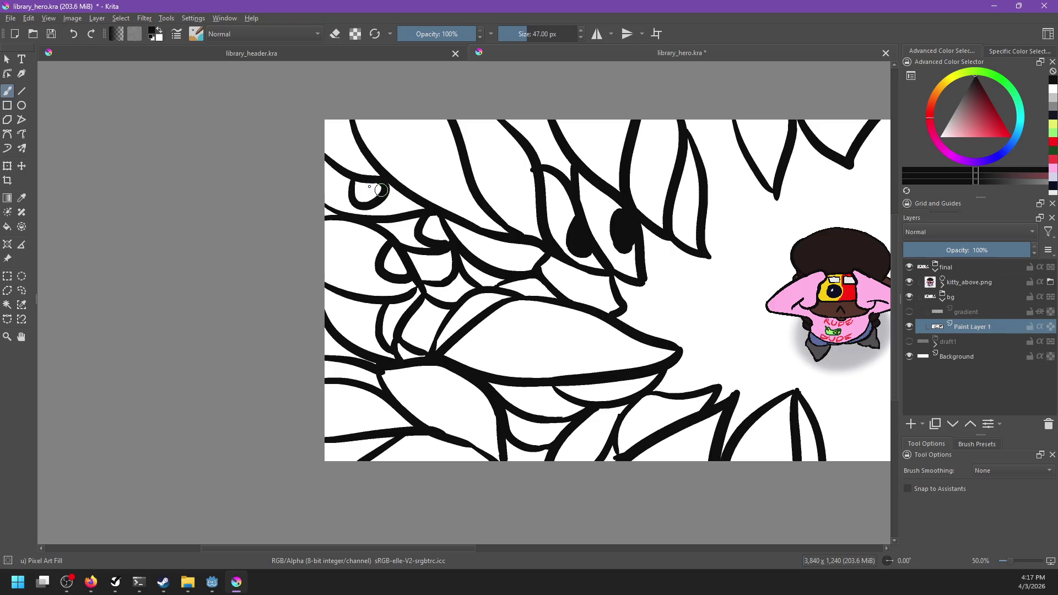
{"action": "left_click_drag", "start_coordinate": [330, 154], "coordinate": [351, 161]}
{"action": "left_click_drag", "start_coordinate": [402, 134], "coordinate": [429, 163]}
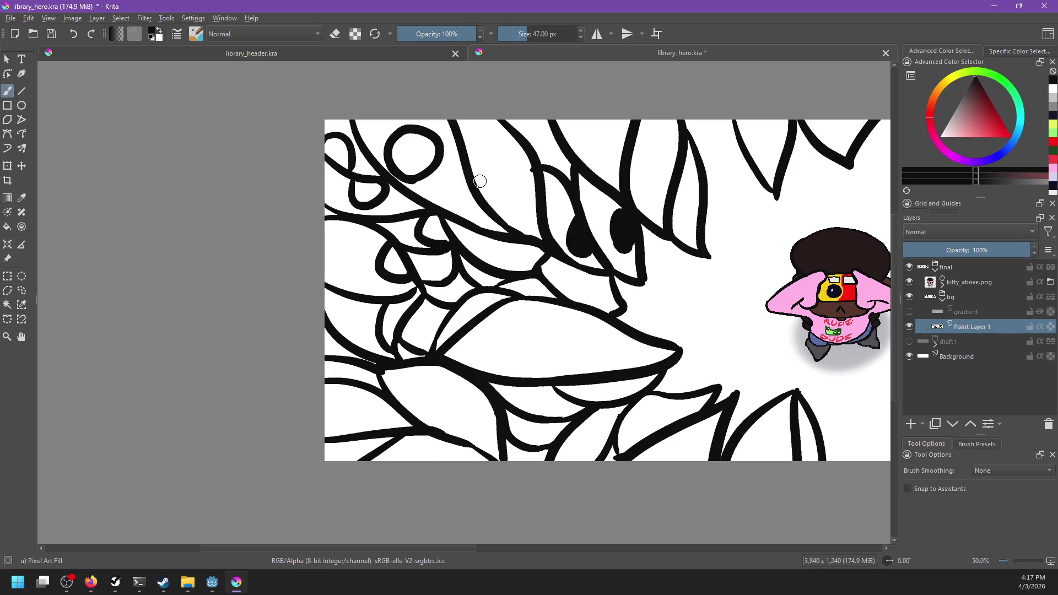
{"action": "left_click_drag", "start_coordinate": [524, 154], "coordinate": [541, 188]}
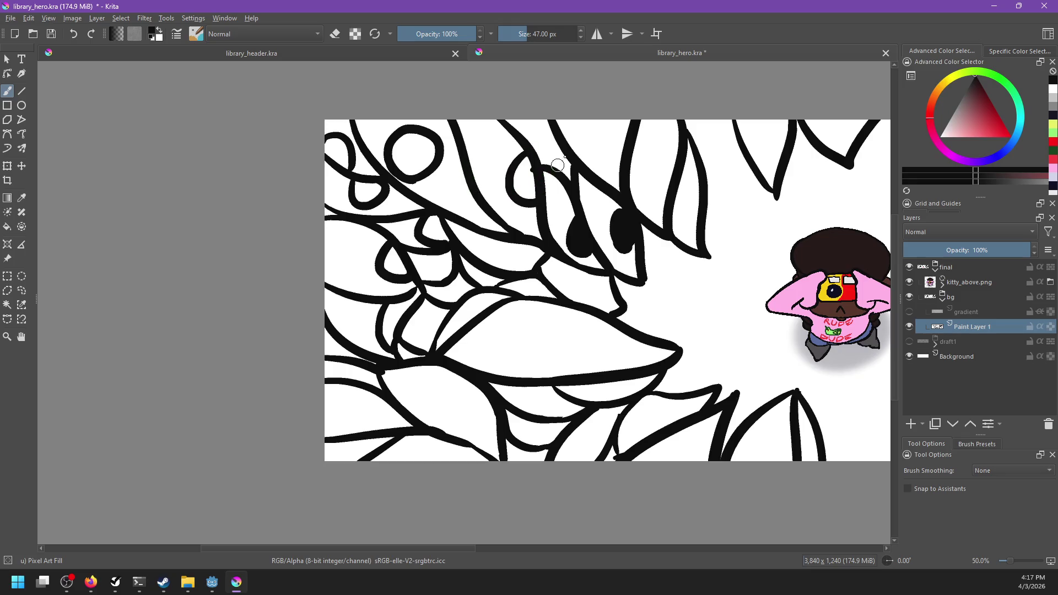
{"action": "mouse_move", "coordinate": [534, 124]}
{"action": "left_mouse_down"}
{"action": "mouse_move", "coordinate": [545, 133]}
{"action": "mouse_move", "coordinate": [531, 137]}
{"action": "mouse_move", "coordinate": [589, 145]}
{"action": "left_mouse_up"}
{"action": "key", "text": "ctrl+z"}
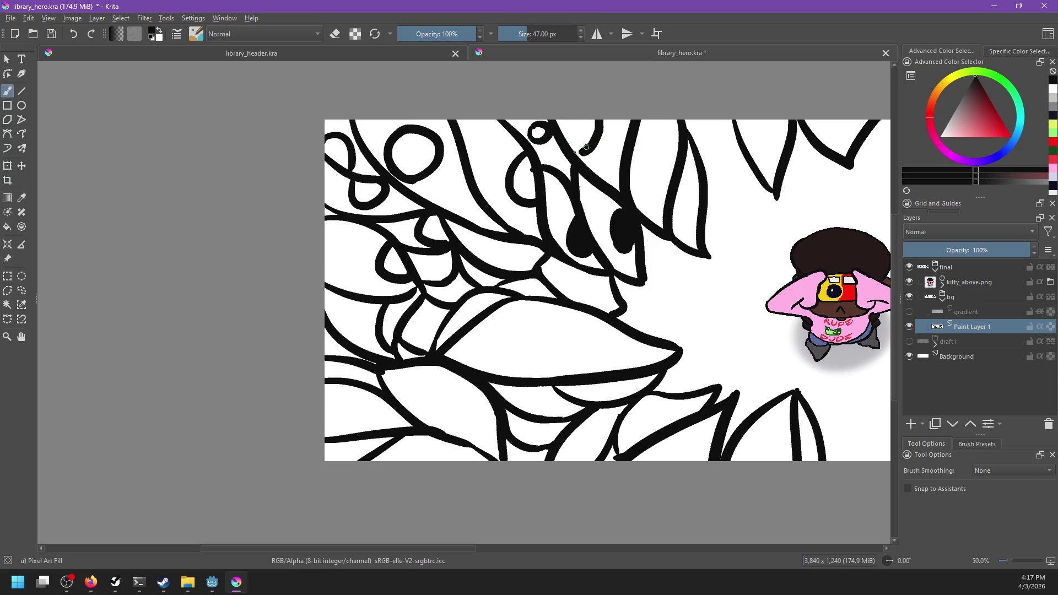
Step: Add a loop hanging from the top edge and an arc along the top edge to the right
{"action": "left_click_drag", "start_coordinate": [668, 120], "coordinate": [683, 136]}
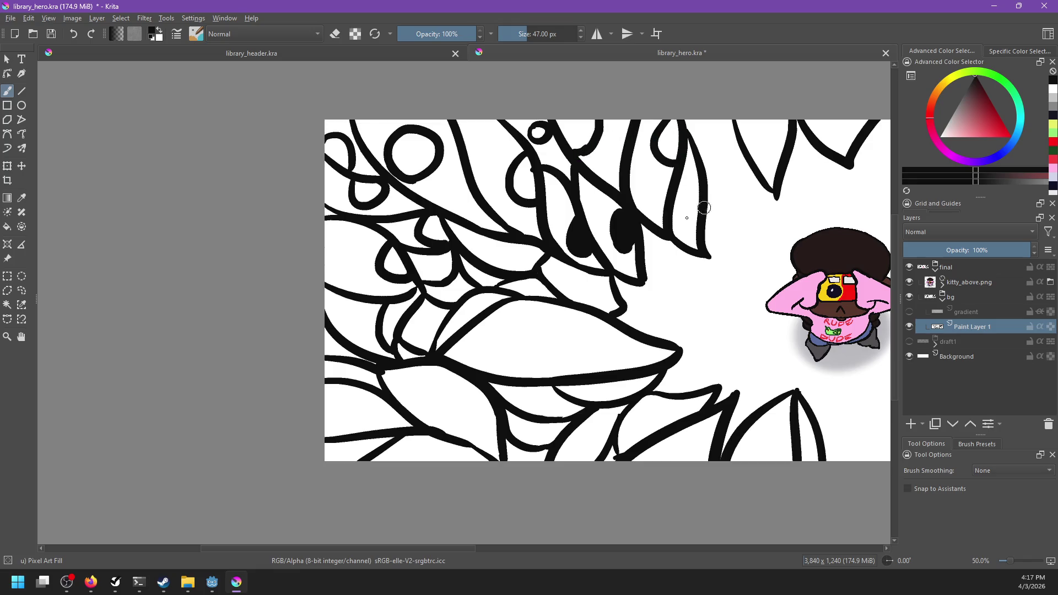
{"action": "left_click_drag", "start_coordinate": [711, 218], "coordinate": [604, 232]}
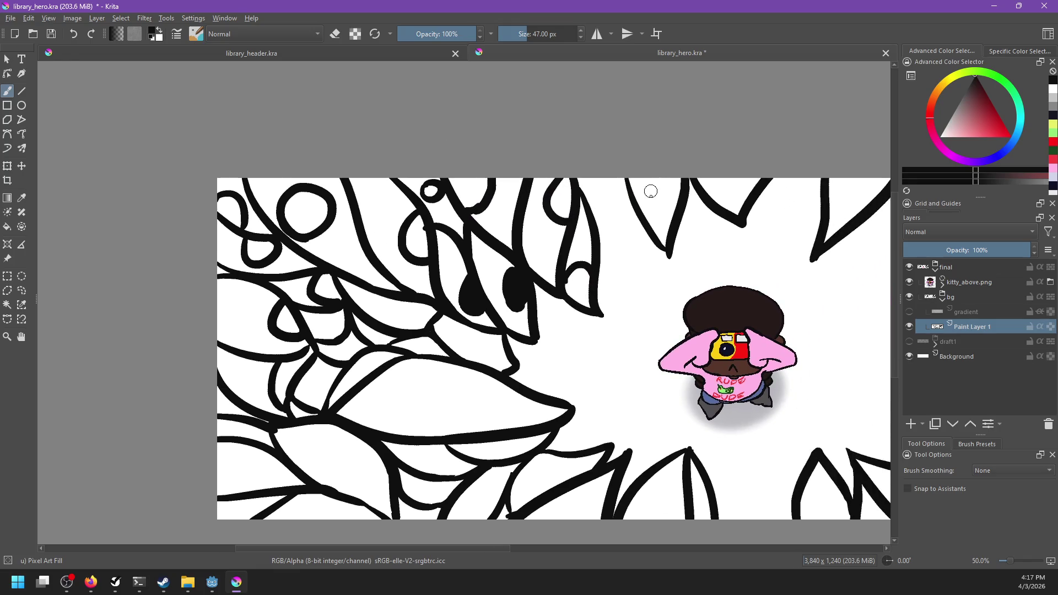
{"action": "left_click_drag", "start_coordinate": [640, 202], "coordinate": [725, 183]}
{"action": "left_click_drag", "start_coordinate": [853, 188], "coordinate": [720, 189]}
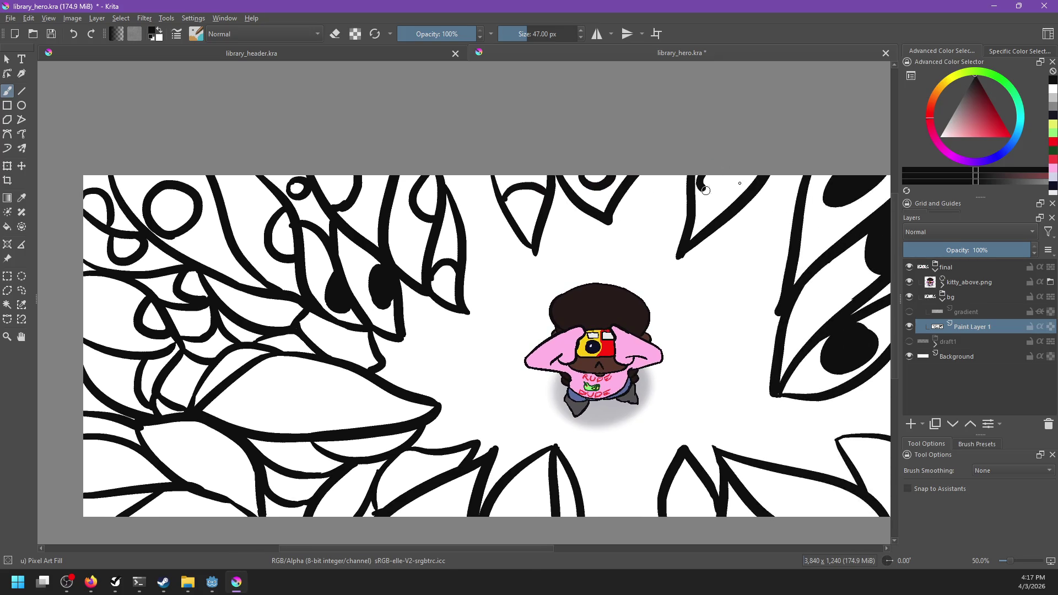
Step: With the Fill tool, fill the small top region, a loop and several petals black
{"action": "key", "text": "f"}
{"action": "left_click", "coordinate": [707, 187]}
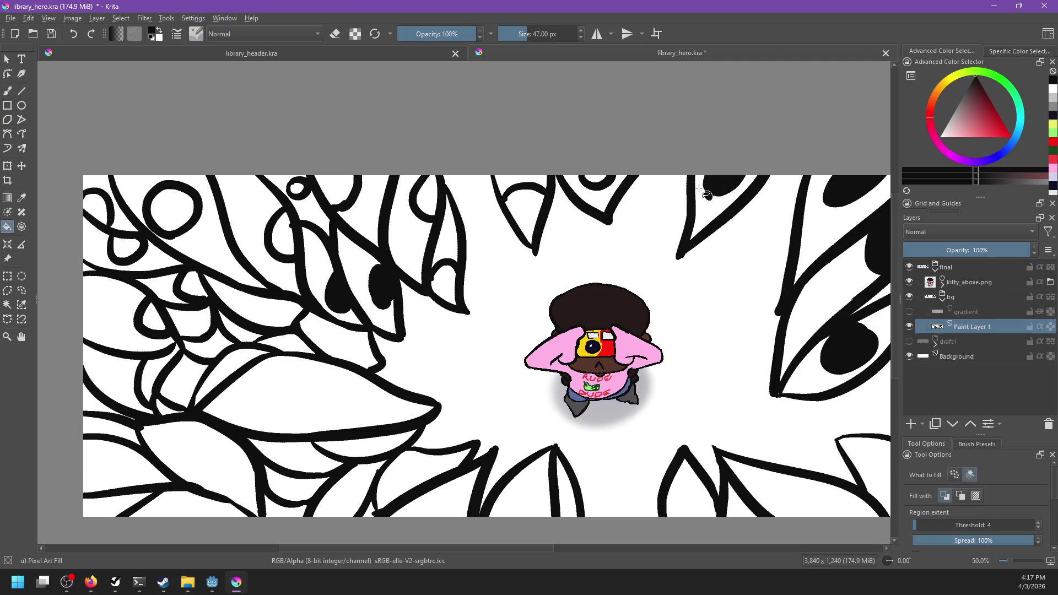
{"action": "left_click", "coordinate": [603, 184]}
{"action": "left_click", "coordinate": [543, 215]}
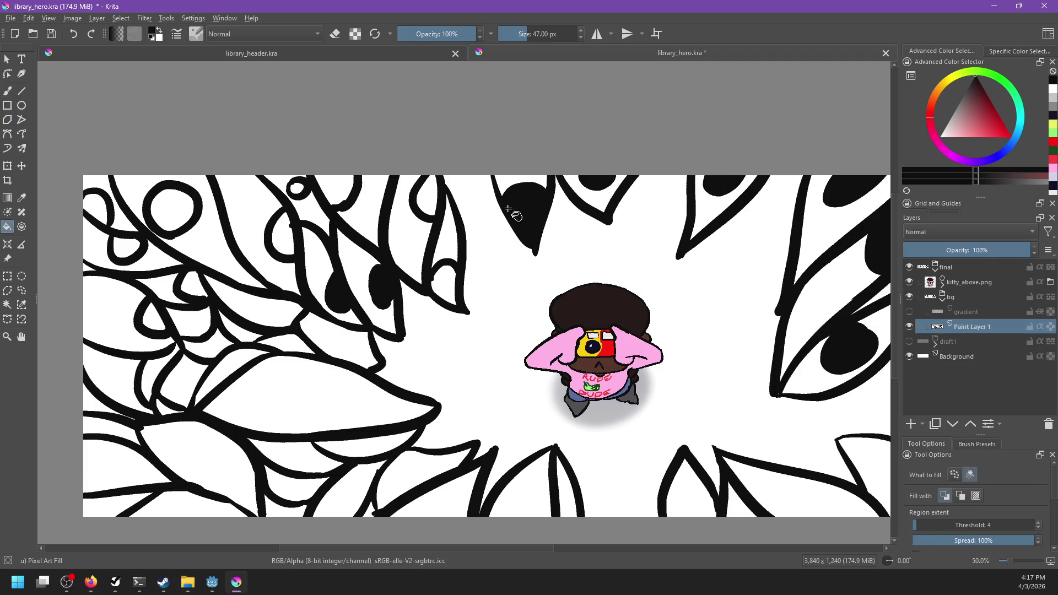
{"action": "left_click", "coordinate": [432, 190]}
{"action": "left_click", "coordinate": [452, 282]}
{"action": "left_click", "coordinate": [341, 202]}
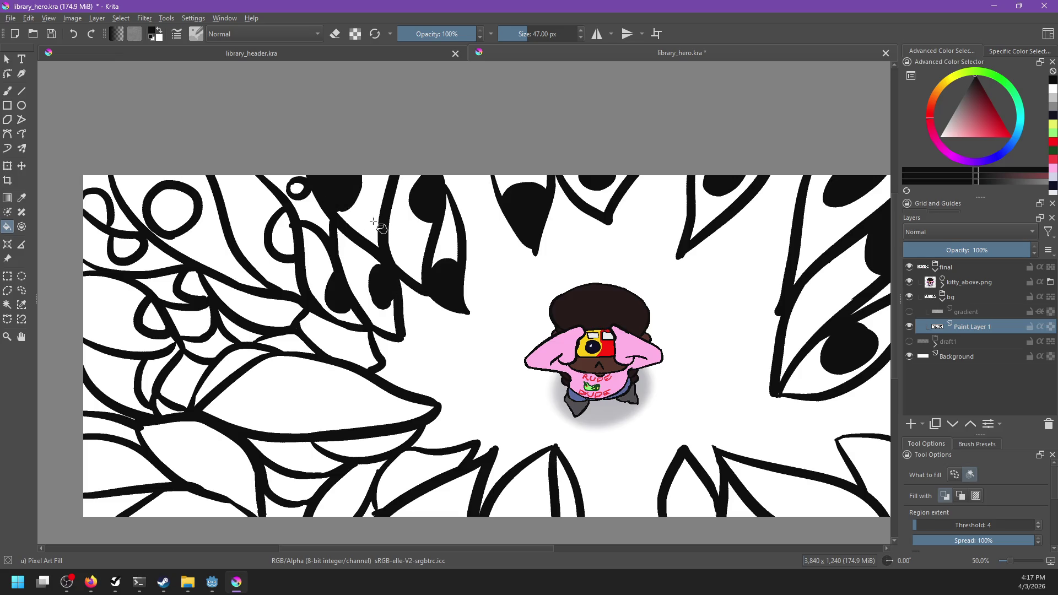
Step: Fill the small circle, a loop, the big circle and nearby small regions black
{"action": "left_click_drag", "start_coordinate": [373, 221], "coordinate": [456, 216]}
{"action": "left_click", "coordinate": [381, 185]}
{"action": "left_click_drag", "start_coordinate": [356, 224], "coordinate": [408, 205]}
{"action": "left_click", "coordinate": [408, 205]}
{"action": "left_click", "coordinate": [321, 187]}
{"action": "left_click", "coordinate": [244, 190]}
{"action": "left_click", "coordinate": [260, 216]}
{"action": "left_click_drag", "start_coordinate": [328, 237], "coordinate": [414, 199]}
{"action": "left_click", "coordinate": [414, 220]}
{"action": "left_click", "coordinate": [374, 259]}
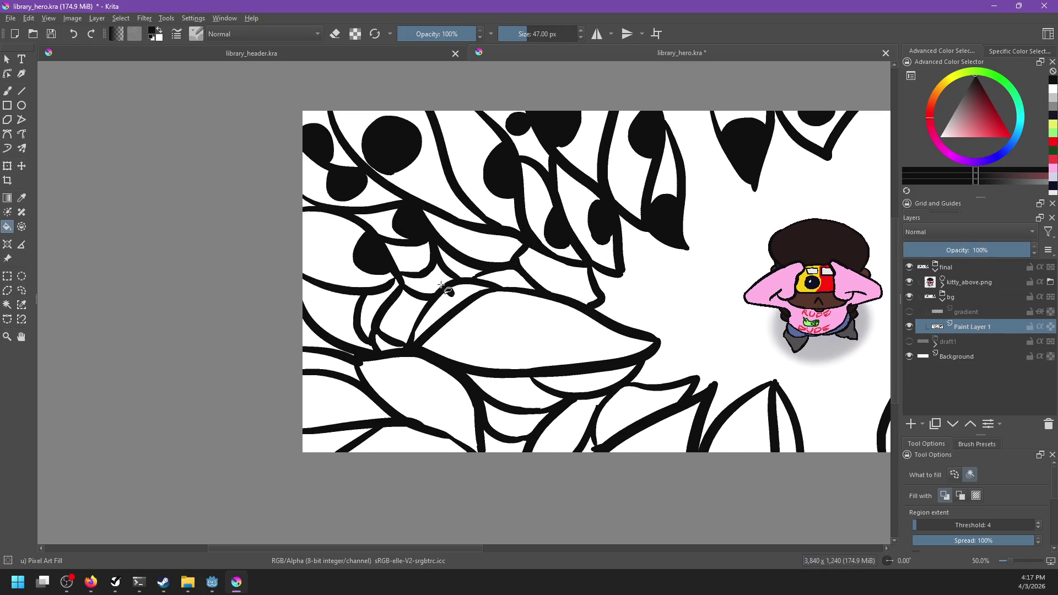
Step: Touch up with the brush: add a short curved stroke and a small loop
{"action": "key", "text": "b"}
{"action": "mouse_move", "coordinate": [422, 245]}
{"action": "left_mouse_down"}
{"action": "mouse_move", "coordinate": [433, 266]}
{"action": "mouse_move", "coordinate": [461, 270]}
{"action": "mouse_move", "coordinate": [443, 280]}
{"action": "mouse_move", "coordinate": [452, 294]}
{"action": "left_mouse_up"}
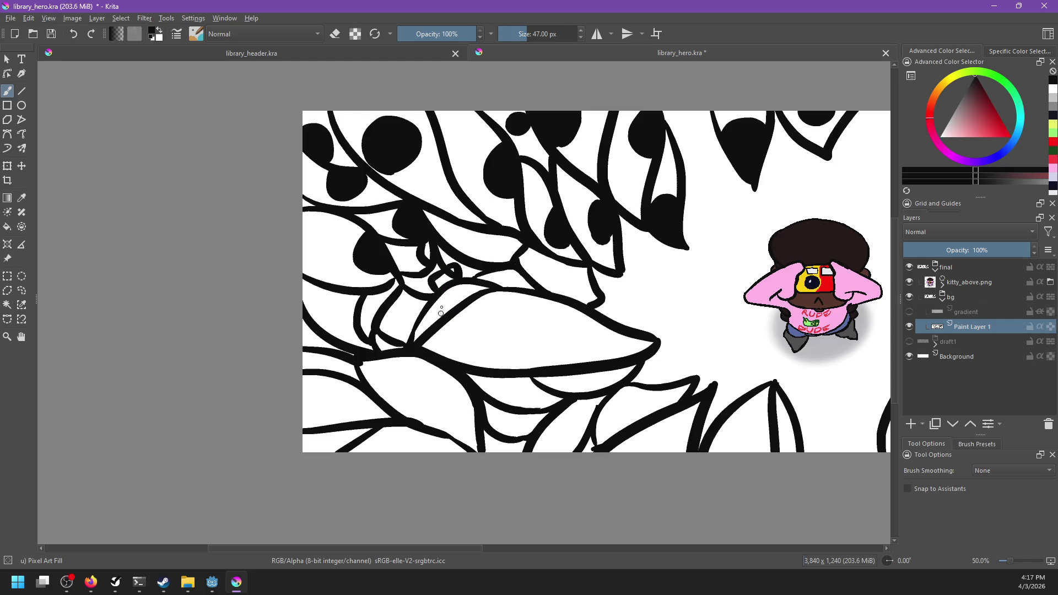
{"action": "mouse_move", "coordinate": [432, 328]}
{"action": "left_mouse_down"}
{"action": "mouse_move", "coordinate": [473, 291]}
{"action": "mouse_move", "coordinate": [439, 312]}
{"action": "mouse_move", "coordinate": [464, 295]}
{"action": "mouse_move", "coordinate": [549, 331]}
{"action": "mouse_move", "coordinate": [518, 301]}
{"action": "mouse_move", "coordinate": [526, 310]}
{"action": "mouse_move", "coordinate": [505, 303]}
{"action": "mouse_move", "coordinate": [568, 263]}
{"action": "left_mouse_up"}
{"action": "key", "text": "ctrl+z"}
{"action": "key", "text": "ctrl+z"}
{"action": "key", "text": "ctrl+z"}
{"action": "key", "text": "ctrl+z"}
{"action": "key", "text": "ctrl+z"}
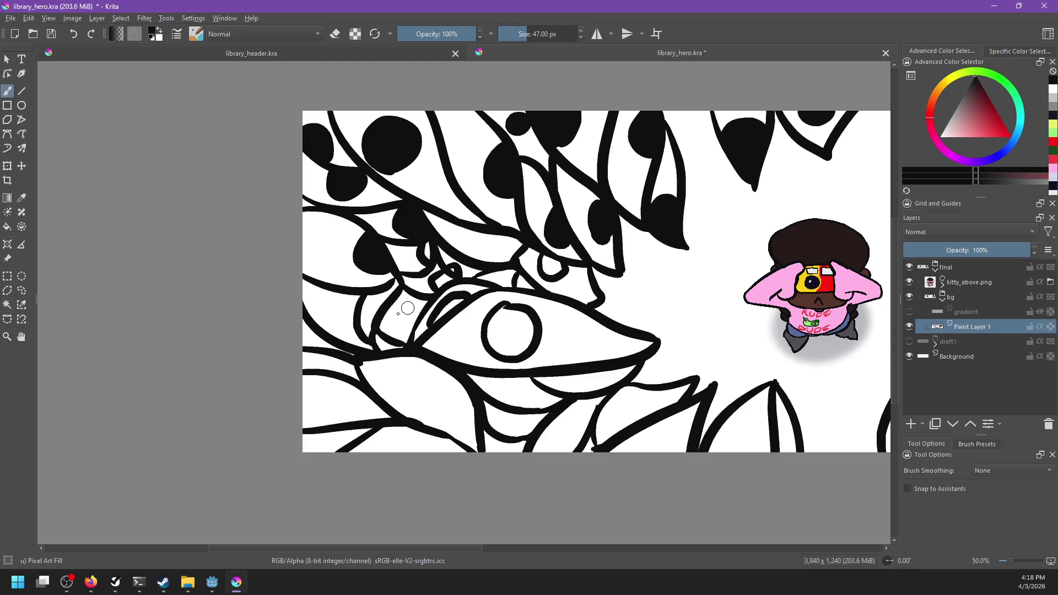
{"action": "left_click_drag", "start_coordinate": [392, 304], "coordinate": [400, 320]}
Step: Fill the remaining enclosed regions beside the eye and the eye's pupil circle black
{"action": "key", "text": "f"}
{"action": "left_click", "coordinate": [454, 279]}
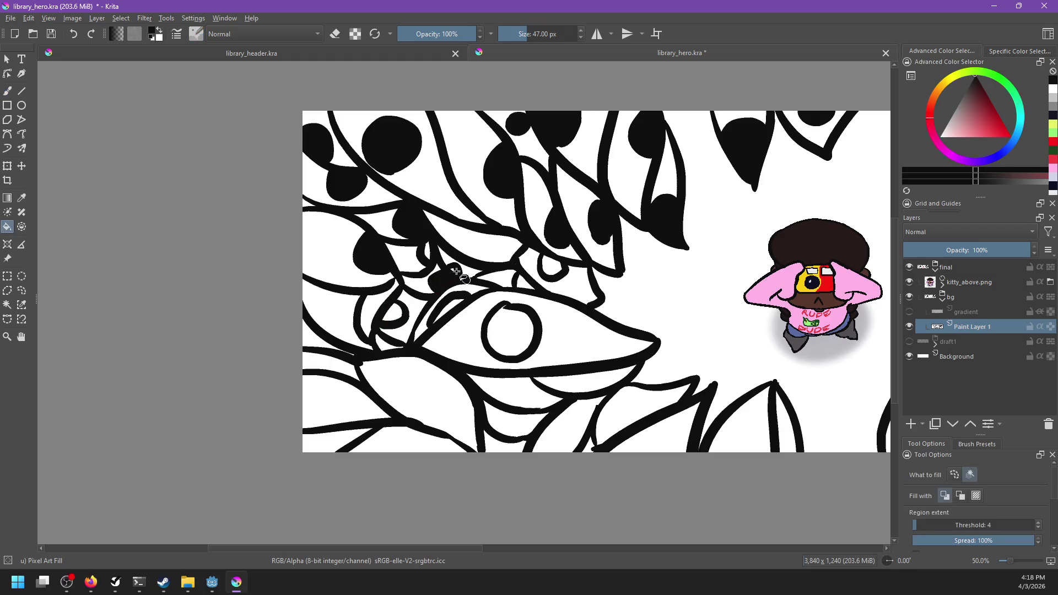
{"action": "left_click", "coordinate": [429, 258]}
{"action": "left_click", "coordinate": [449, 308]}
{"action": "left_click", "coordinate": [508, 327]}
{"action": "key", "text": "b"}
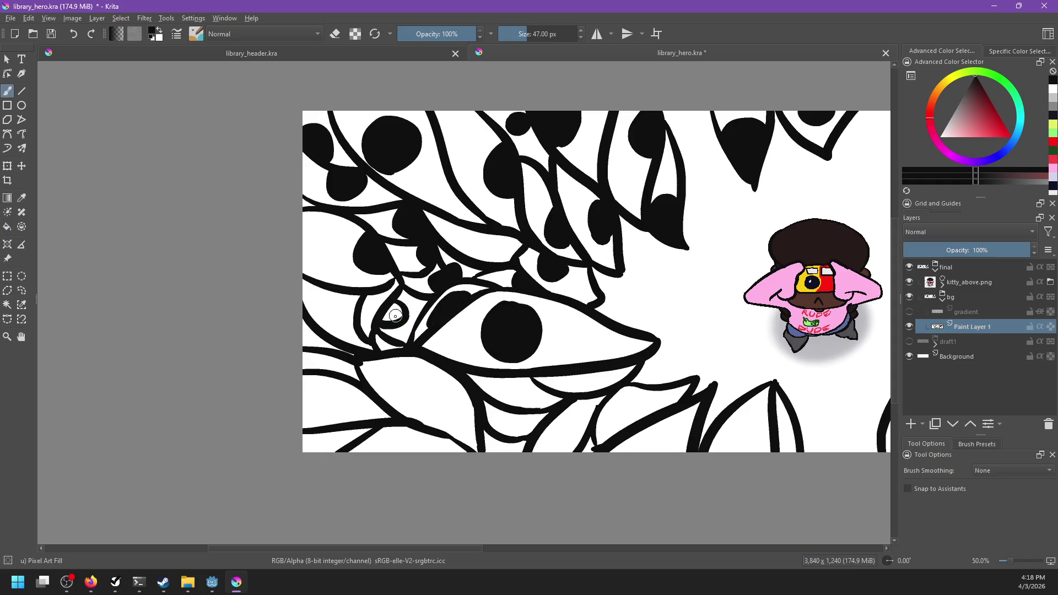
{"action": "mouse_move", "coordinate": [395, 316]}
{"action": "left_mouse_down"}
{"action": "mouse_move", "coordinate": [437, 281]}
{"action": "mouse_move", "coordinate": [419, 273]}
{"action": "left_mouse_up"}
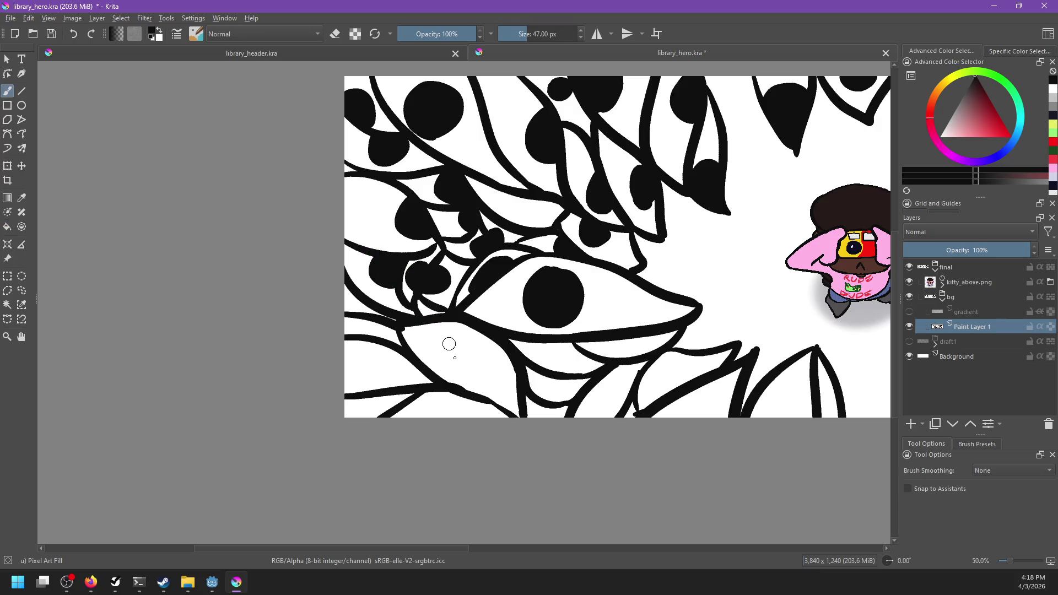
Step: Paint over the two white gaps at the left edge of the leaf pattern
{"action": "left_click_drag", "start_coordinate": [448, 338], "coordinate": [445, 286]}
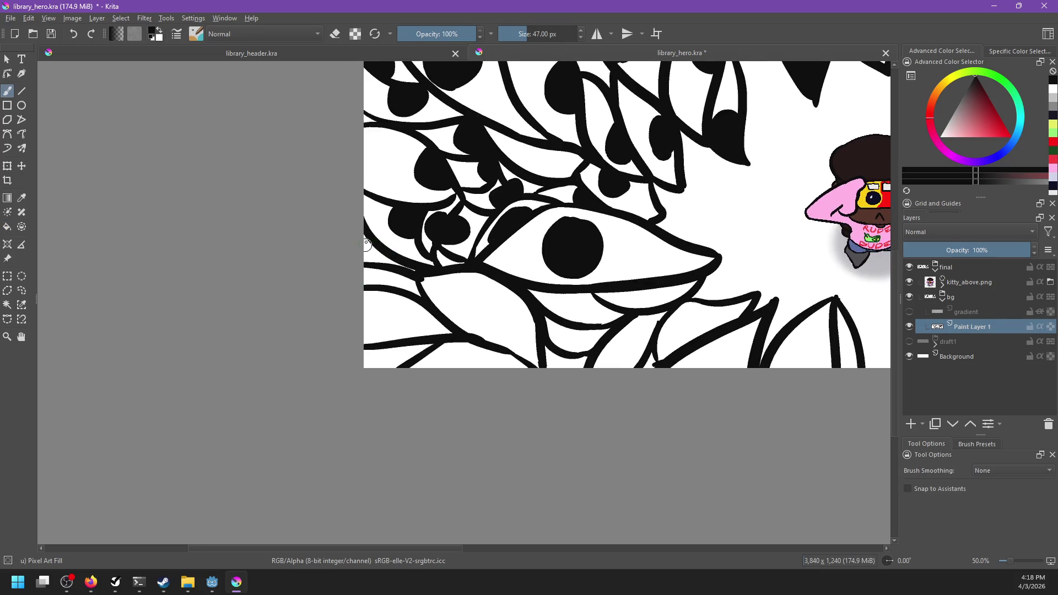
{"action": "left_click_drag", "start_coordinate": [370, 248], "coordinate": [386, 260]}
{"action": "mouse_move", "coordinate": [393, 322]}
{"action": "left_mouse_down"}
{"action": "mouse_move", "coordinate": [370, 309]}
{"action": "mouse_move", "coordinate": [389, 317]}
{"action": "mouse_move", "coordinate": [380, 306]}
{"action": "mouse_move", "coordinate": [413, 293]}
{"action": "mouse_move", "coordinate": [432, 302]}
{"action": "left_mouse_up"}
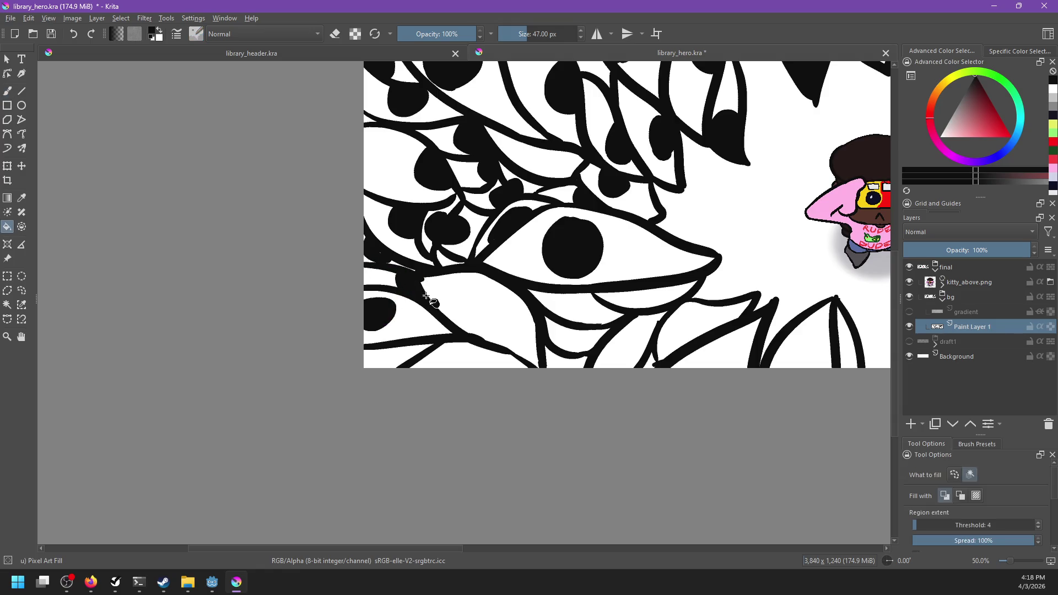
Step: Fill a new loop-shaped leaf spot solid black with the Fill tool
{"action": "mouse_move", "coordinate": [496, 281]}
{"action": "left_mouse_down"}
{"action": "mouse_move", "coordinate": [526, 311]}
{"action": "mouse_move", "coordinate": [512, 309]}
{"action": "left_mouse_up"}
{"action": "key", "text": "ctrl+z"}
{"action": "key", "text": "f"}
{"action": "left_click", "coordinate": [504, 312]}
{"action": "key", "text": "b"}
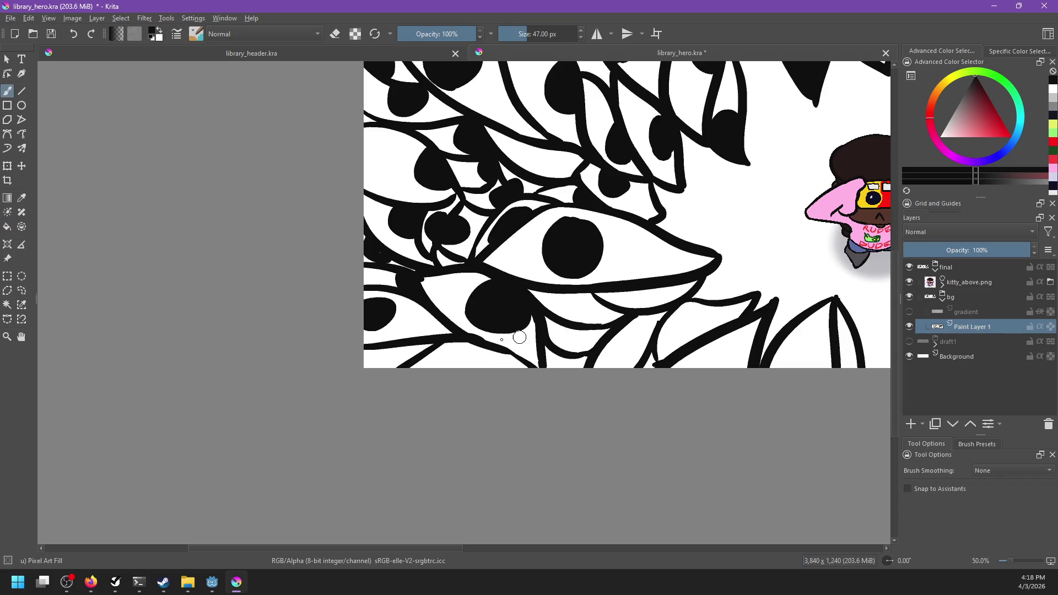
{"action": "scroll", "coordinate": [504, 312], "scroll_direction": "down", "scroll_amount": 1}
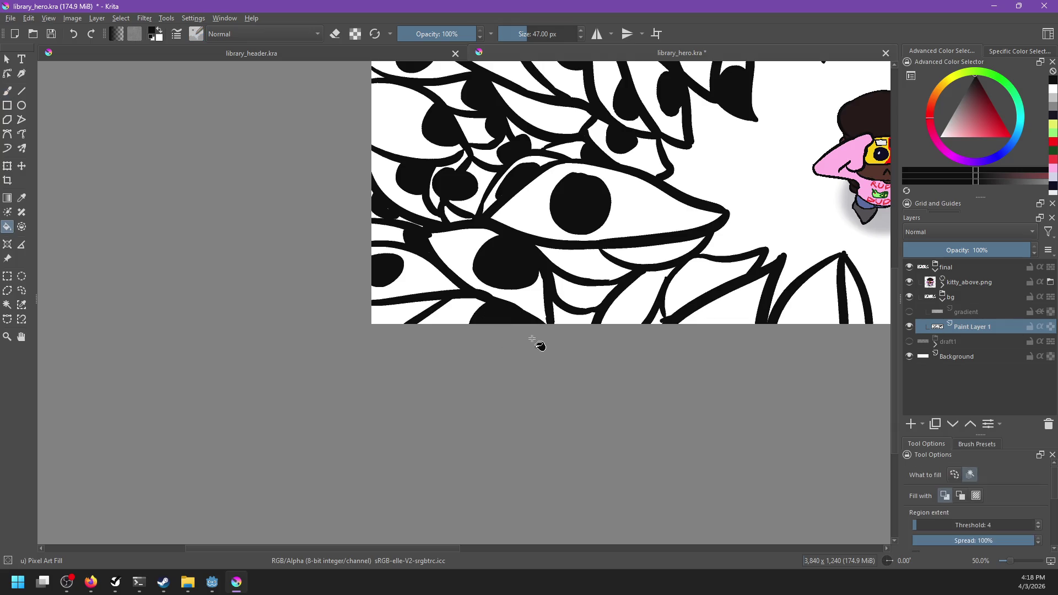
{"action": "left_click_drag", "start_coordinate": [538, 345], "coordinate": [481, 348]}
Step: Add a curved stroke and round spot in the leaves, filling the enclosed white areas black
{"action": "left_click_drag", "start_coordinate": [336, 310], "coordinate": [361, 308]}
{"action": "mouse_move", "coordinate": [518, 335]}
{"action": "left_mouse_down"}
{"action": "mouse_move", "coordinate": [473, 340]}
{"action": "mouse_move", "coordinate": [483, 321]}
{"action": "left_mouse_up"}
{"action": "left_click", "coordinate": [483, 298]}
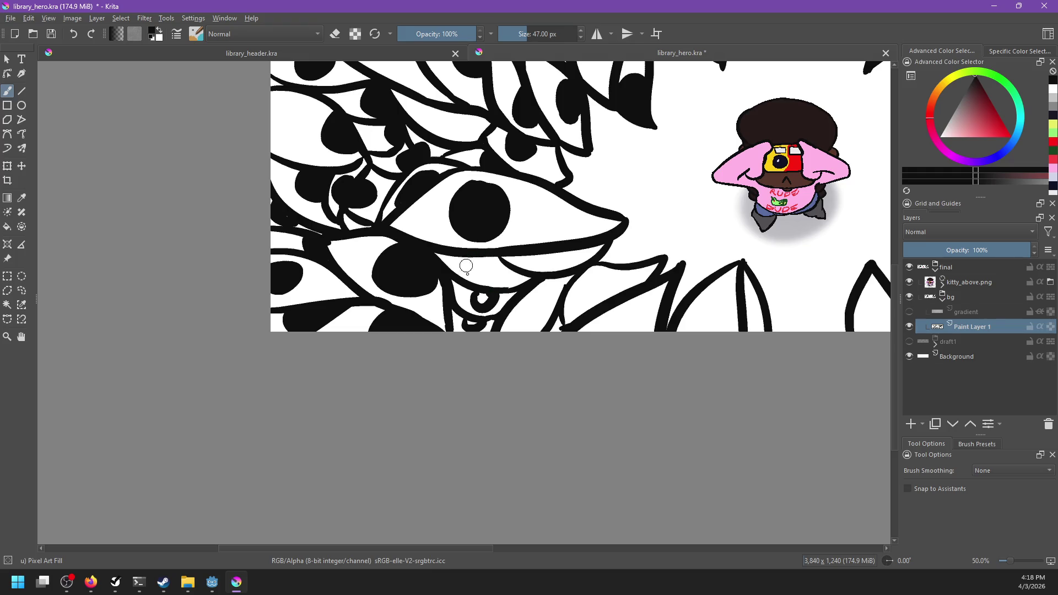
{"action": "left_click_drag", "start_coordinate": [452, 271], "coordinate": [475, 279]}
{"action": "key", "text": "f"}
{"action": "left_click", "coordinate": [463, 274]}
{"action": "left_click", "coordinate": [483, 300]}
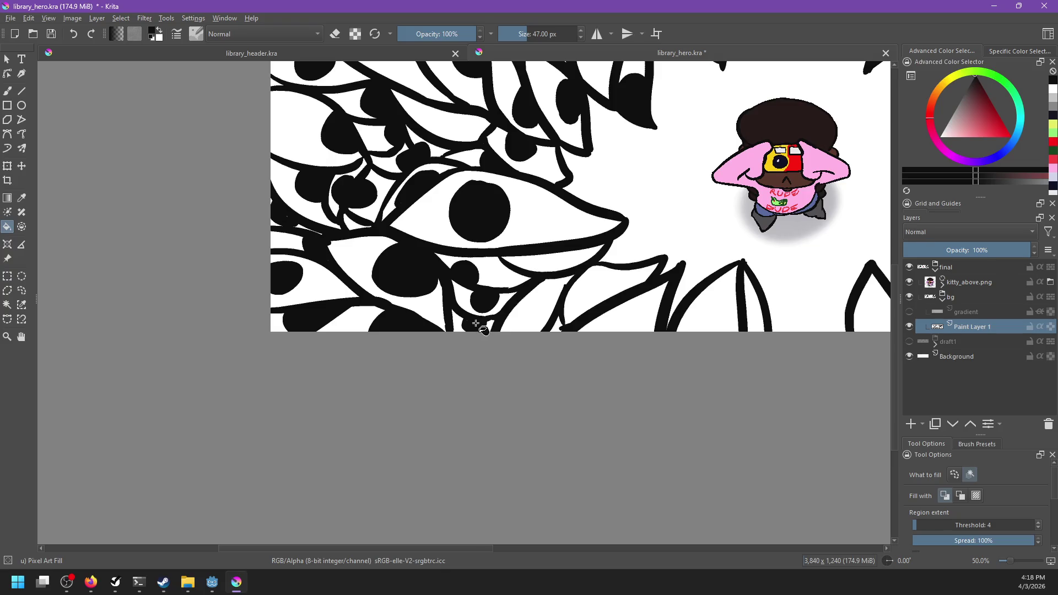
{"action": "left_click", "coordinate": [475, 323]}
{"action": "key", "text": "b"}
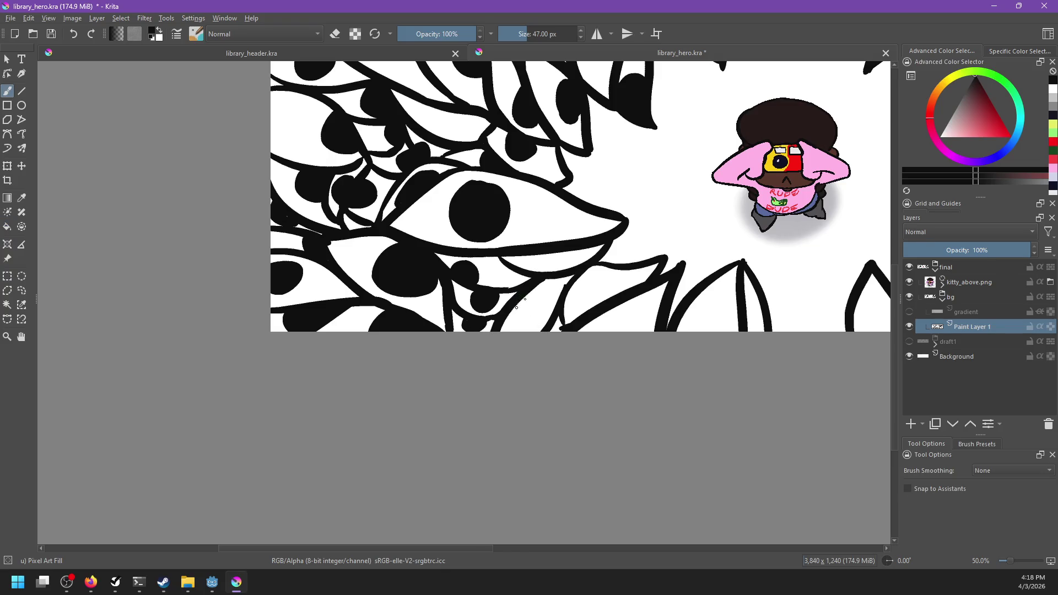
Step: Paint over the white gap under the eye's lower lid and sketch a loop below it
{"action": "key", "text": "f"}
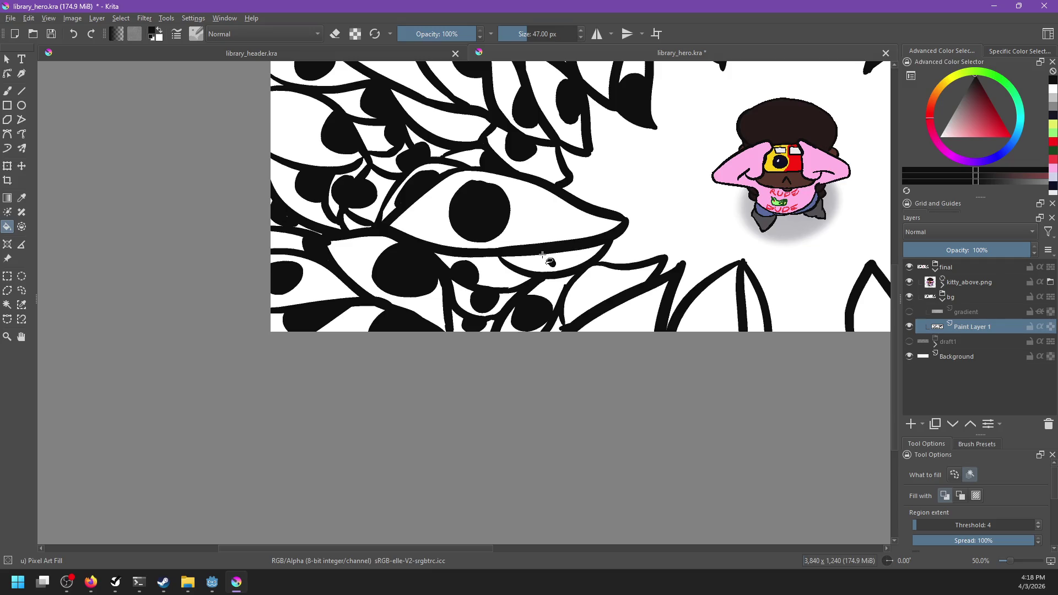
{"action": "key", "text": "b"}
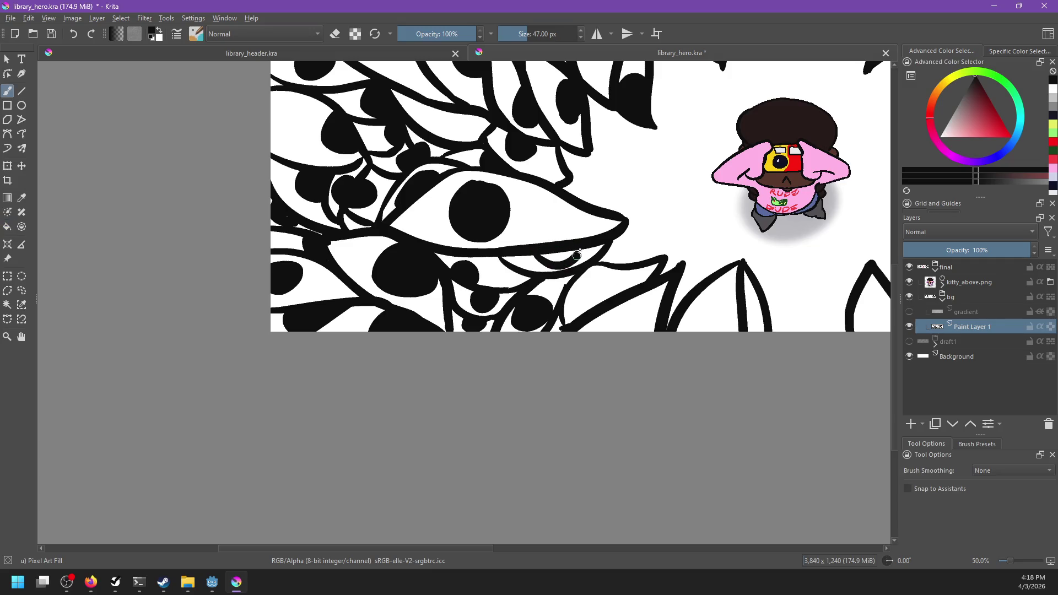
{"action": "left_click_drag", "start_coordinate": [561, 256], "coordinate": [573, 258]}
{"action": "mouse_move", "coordinate": [602, 267]}
{"action": "left_mouse_down"}
{"action": "mouse_move", "coordinate": [628, 274]}
{"action": "mouse_move", "coordinate": [612, 277]}
{"action": "left_mouse_up"}
{"action": "mouse_move", "coordinate": [640, 317]}
{"action": "left_mouse_down"}
{"action": "mouse_move", "coordinate": [584, 295]}
{"action": "mouse_move", "coordinate": [543, 303]}
{"action": "mouse_move", "coordinate": [584, 281]}
{"action": "mouse_move", "coordinate": [540, 303]}
{"action": "mouse_move", "coordinate": [565, 295]}
{"action": "left_mouse_up"}
{"action": "key", "text": "ctrl+z"}
Step: Try filling the loop below the lid black, then undo the fill
{"action": "key", "text": "f"}
{"action": "mouse_move", "coordinate": [633, 299]}
{"action": "left_mouse_down"}
{"action": "mouse_move", "coordinate": [559, 309]}
{"action": "mouse_move", "coordinate": [601, 279]}
{"action": "mouse_move", "coordinate": [612, 287]}
{"action": "left_mouse_up"}
{"action": "left_click", "coordinate": [599, 287]}
{"action": "key", "text": "ctrl+z"}
{"action": "key", "text": "b"}
{"action": "key", "text": "f"}
{"action": "key", "text": "b"}
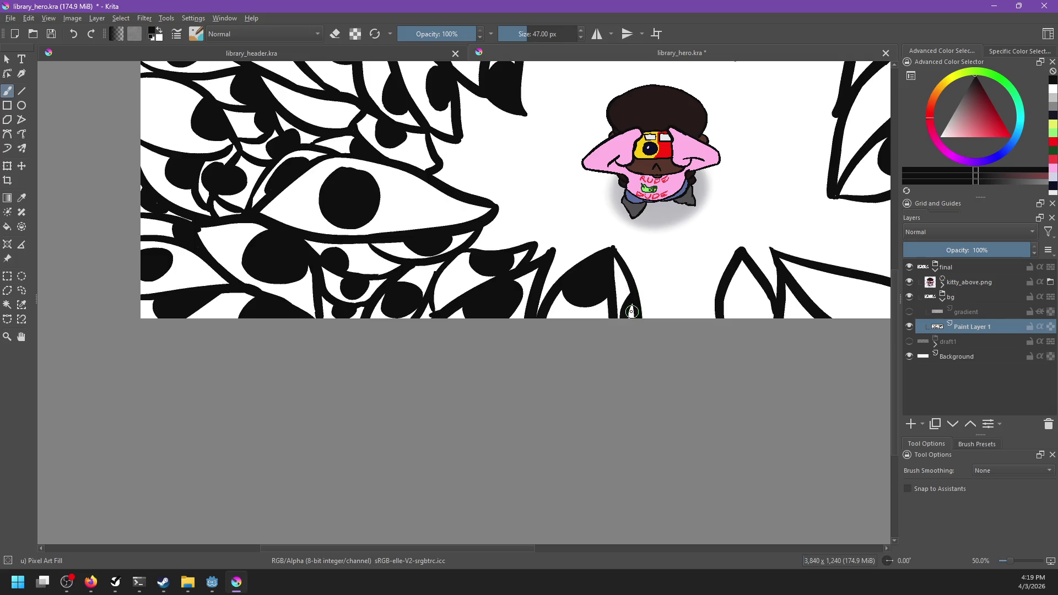
Step: Close the gap between the two strokes and paint a black blob inside the lower leaf
{"action": "mouse_move", "coordinate": [630, 313]}
{"action": "left_mouse_down"}
{"action": "mouse_move", "coordinate": [638, 339]}
{"action": "mouse_move", "coordinate": [513, 361]}
{"action": "left_mouse_up"}
{"action": "mouse_move", "coordinate": [595, 329]}
{"action": "left_mouse_down"}
{"action": "mouse_move", "coordinate": [754, 331]}
{"action": "mouse_move", "coordinate": [624, 339]}
{"action": "mouse_move", "coordinate": [633, 353]}
{"action": "mouse_move", "coordinate": [612, 345]}
{"action": "left_mouse_up"}
{"action": "key", "text": "ctrl+z"}
{"action": "key", "text": "ctrl+z"}
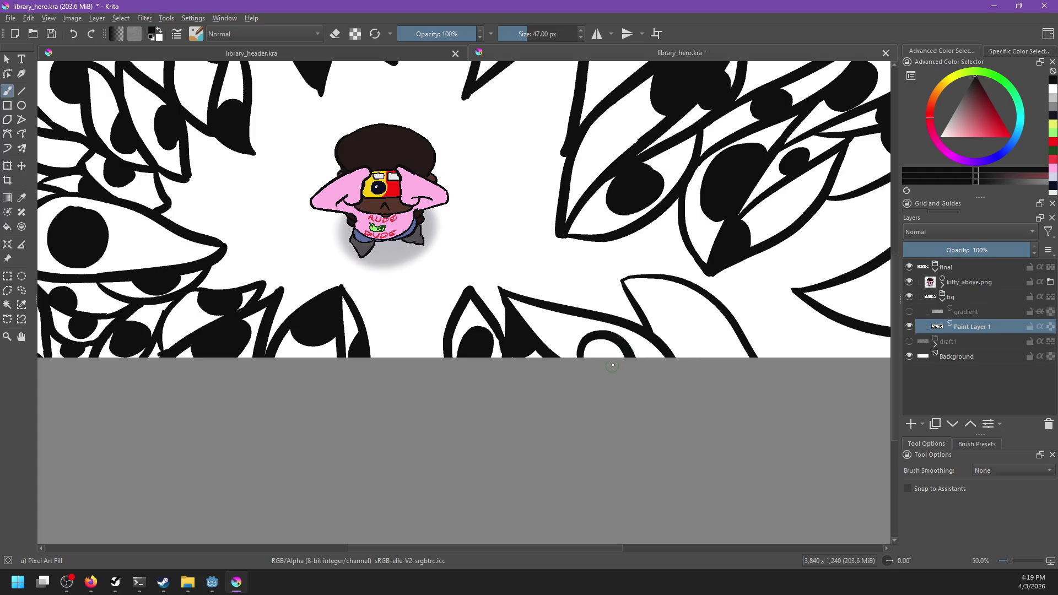
{"action": "mouse_move", "coordinate": [677, 317]}
{"action": "left_mouse_down"}
{"action": "mouse_move", "coordinate": [681, 342]}
{"action": "mouse_move", "coordinate": [711, 330]}
{"action": "left_mouse_up"}
{"action": "key", "text": "ctrl+z"}
Step: Draw a C-shaped outline in the lower-right leaf and fill it into a solid black circle
{"action": "mouse_move", "coordinate": [656, 303]}
{"action": "left_mouse_down"}
{"action": "mouse_move", "coordinate": [684, 329]}
{"action": "mouse_move", "coordinate": [673, 314]}
{"action": "left_mouse_up"}
{"action": "key", "text": "f"}
{"action": "left_click_drag", "start_coordinate": [802, 327], "coordinate": [507, 337]}
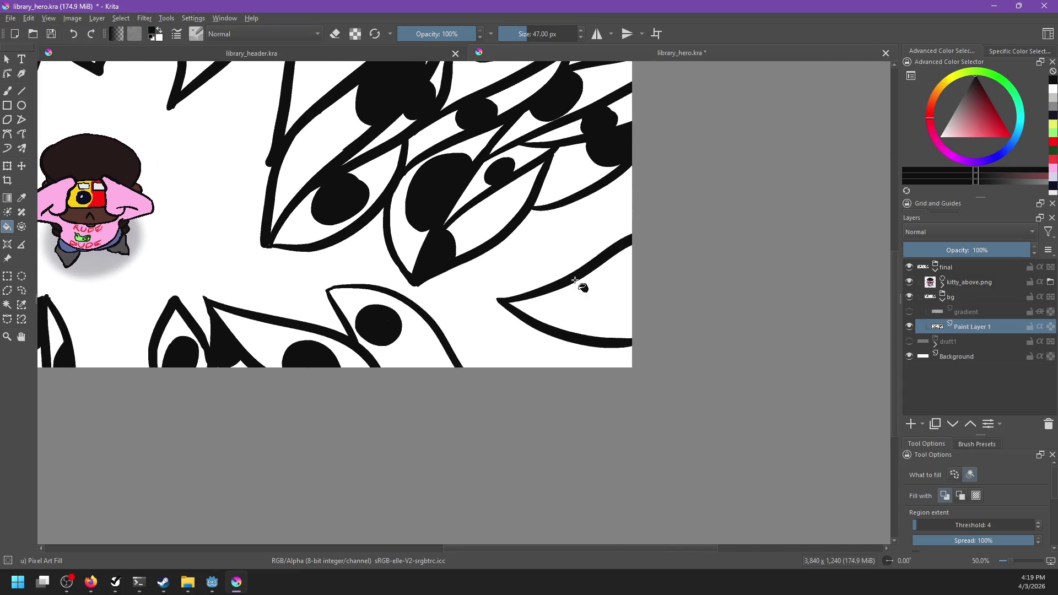
{"action": "key", "text": "b"}
Step: Draw a C-shaped stroke in the right eye shape and fill it solid black
{"action": "mouse_move", "coordinate": [628, 273]}
{"action": "left_mouse_down"}
{"action": "mouse_move", "coordinate": [589, 298]}
{"action": "mouse_move", "coordinate": [632, 316]}
{"action": "left_mouse_up"}
{"action": "key", "text": "ctrl+z"}
{"action": "mouse_move", "coordinate": [632, 259]}
{"action": "left_mouse_down"}
{"action": "mouse_move", "coordinate": [606, 298]}
{"action": "mouse_move", "coordinate": [630, 320]}
{"action": "left_mouse_up"}
{"action": "key", "text": "ctrl+z"}
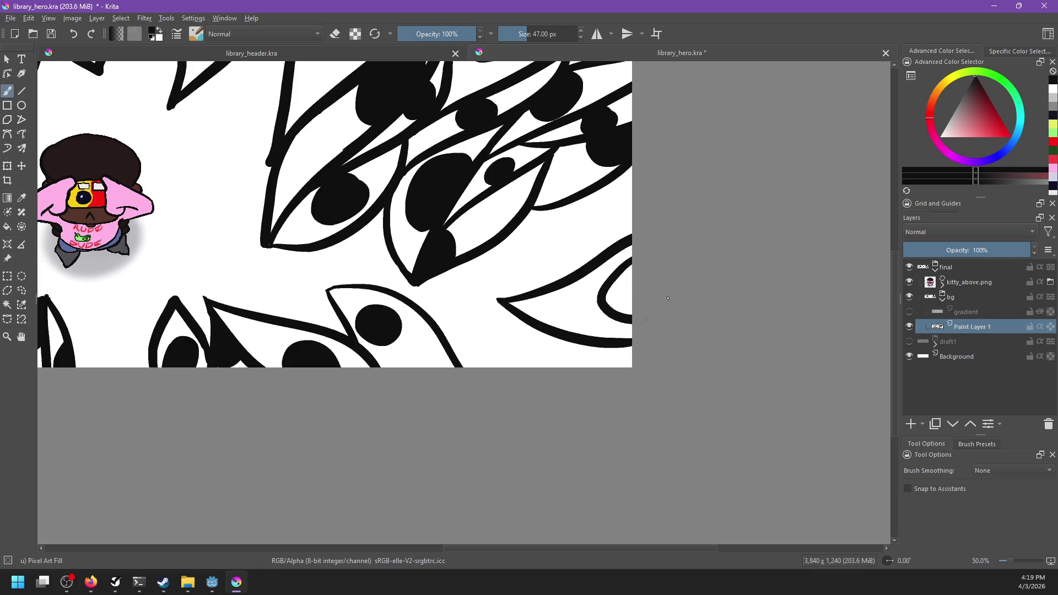
{"action": "key", "text": "ctrl+z"}
{"action": "left_click_drag", "start_coordinate": [632, 261], "coordinate": [632, 320]}
{"action": "key", "text": "f"}
{"action": "left_click", "coordinate": [624, 283]}
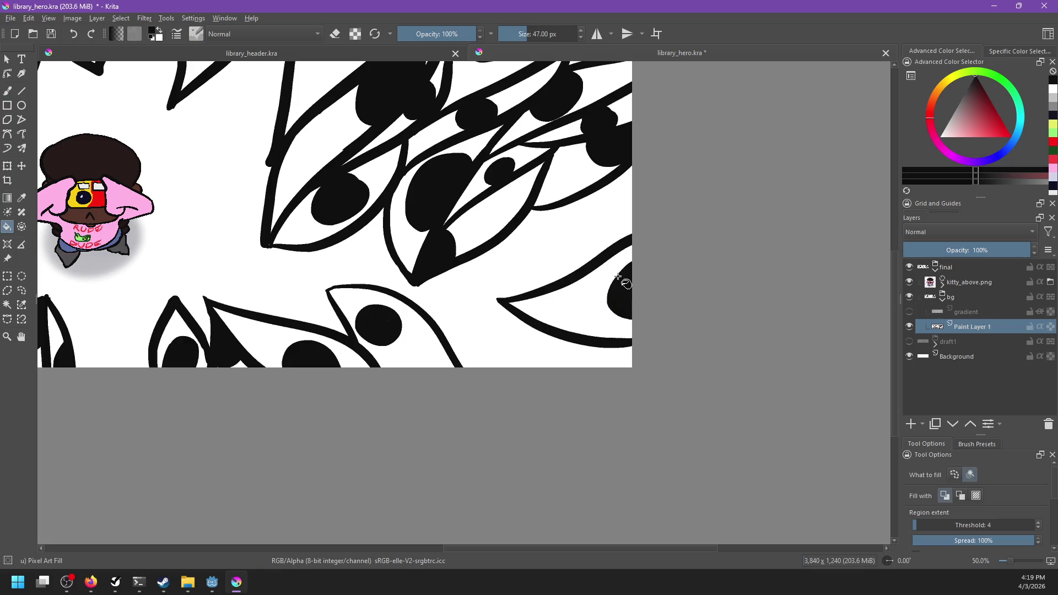
{"action": "scroll", "coordinate": [617, 286], "scroll_direction": "down", "scroll_amount": 4}
Step: Save library_hero.kra, show the gradient layer to fade the leaves grey, save again, and start the export
{"action": "key", "text": "ctrl+s"}
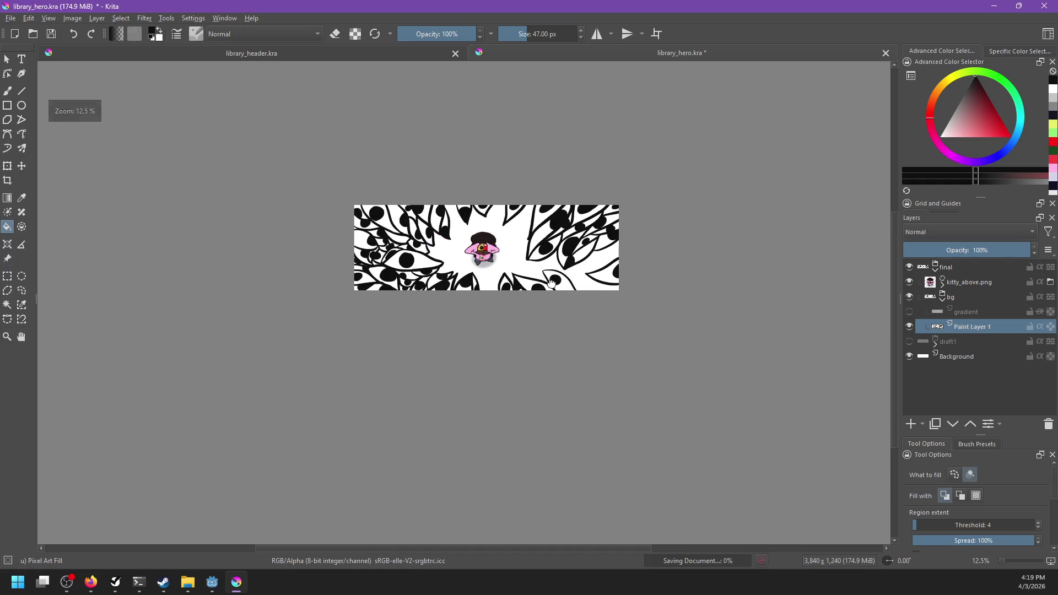
{"action": "scroll", "coordinate": [599, 309], "scroll_direction": "up", "scroll_amount": 3}
{"action": "scroll", "coordinate": [461, 283], "scroll_direction": "down", "scroll_amount": 2}
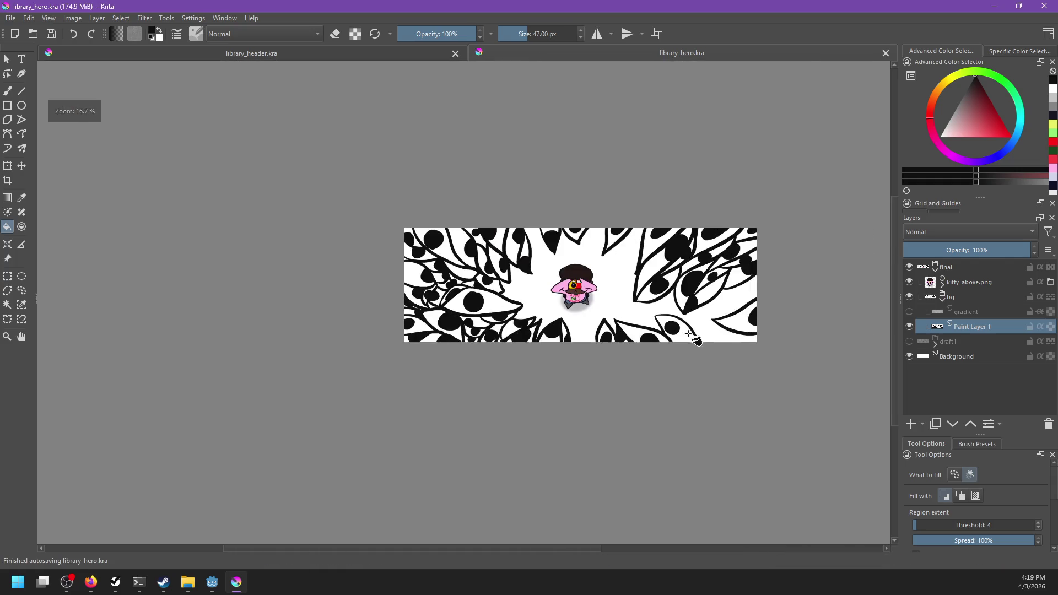
{"action": "left_click", "coordinate": [909, 312]}
{"action": "scroll", "coordinate": [669, 361], "scroll_direction": "up", "scroll_amount": 1}
{"action": "key", "text": "ctrl+s"}
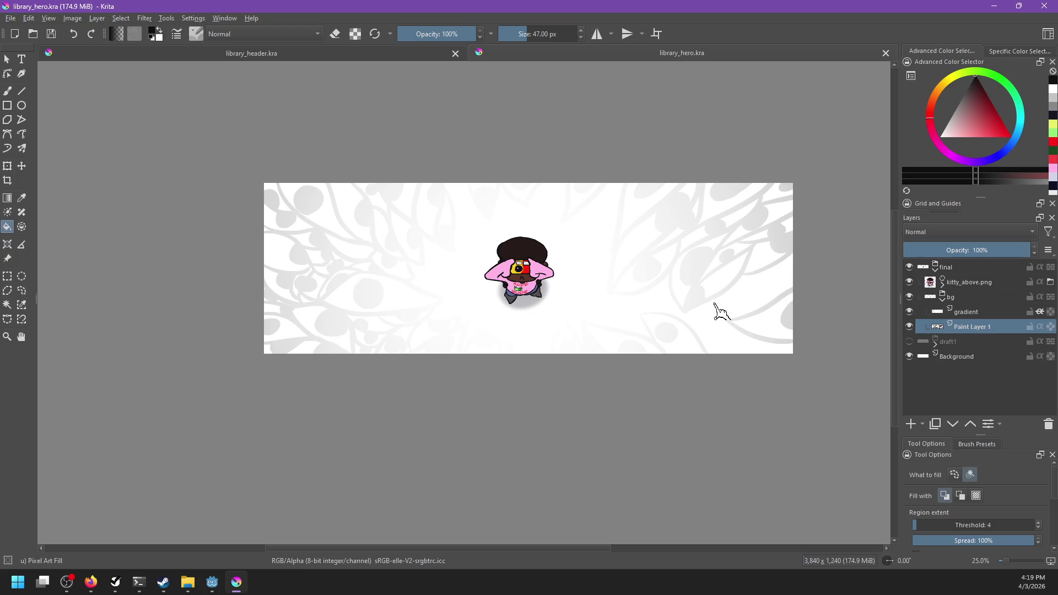
{"action": "key", "text": "ctrl+shift+e"}
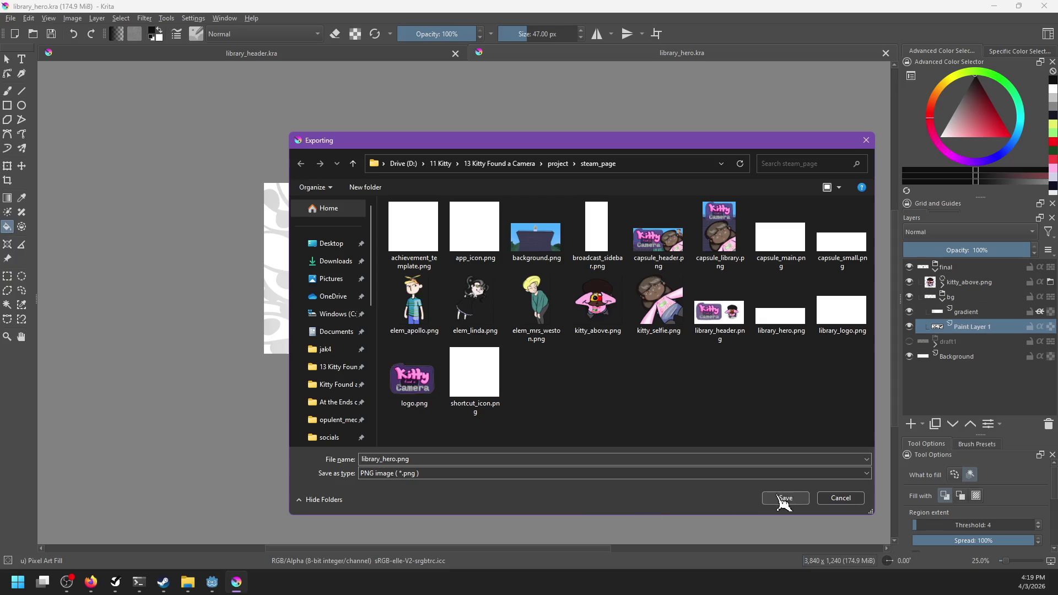
Step: Save the export as library_hero.png, replacing the old file, with default PNG settings
{"action": "left_click", "coordinate": [782, 499]}
{"action": "left_click", "coordinate": [544, 289]}
{"action": "key", "text": "Return"}
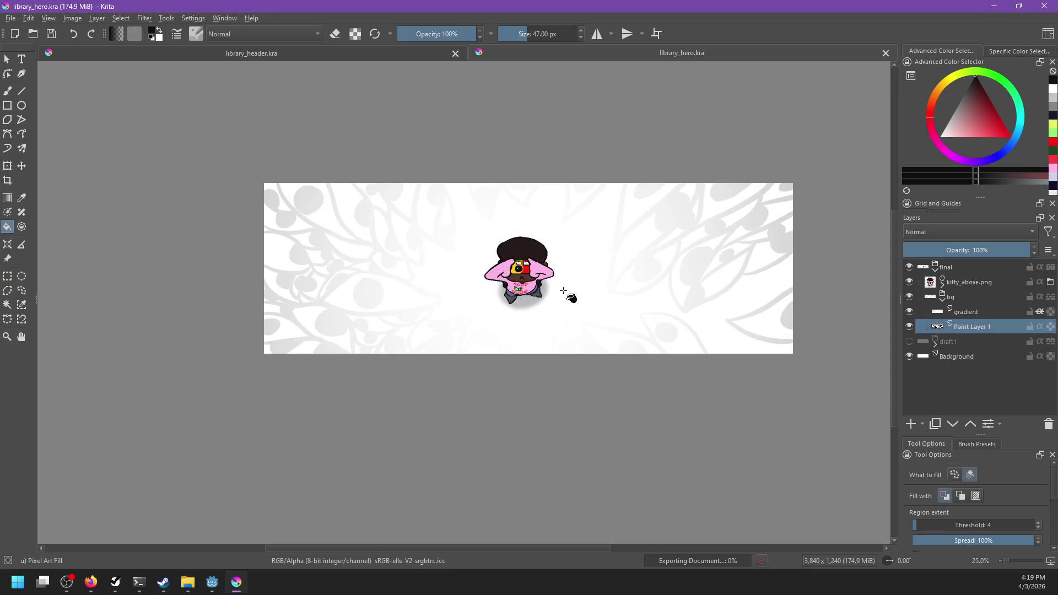
Step: Check and close the Steam library window, then return to the NP-ToDo task list
{"action": "left_click", "coordinate": [164, 583]}
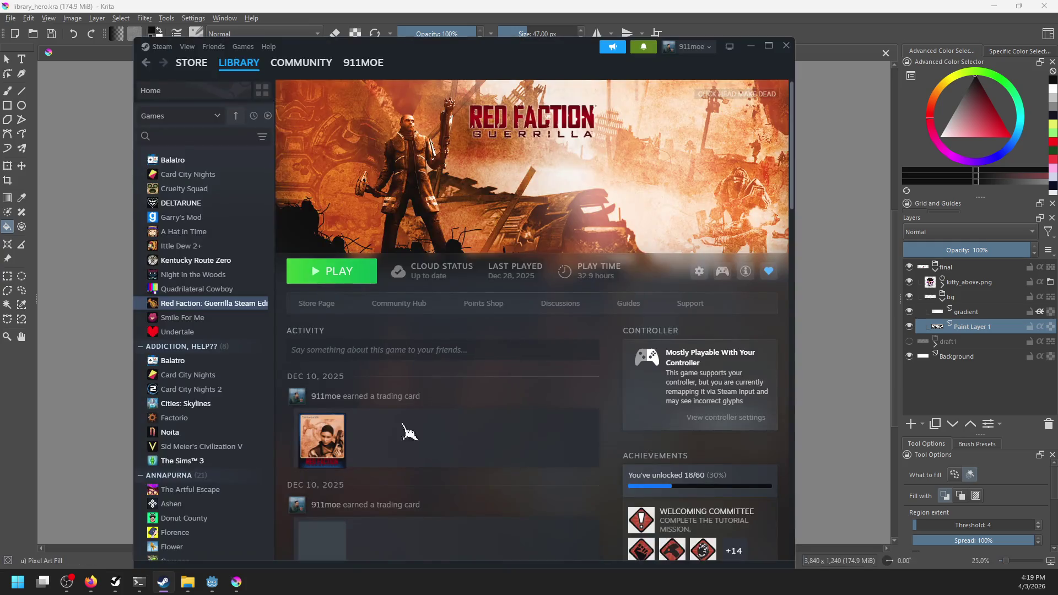
{"action": "left_click", "coordinate": [163, 583]}
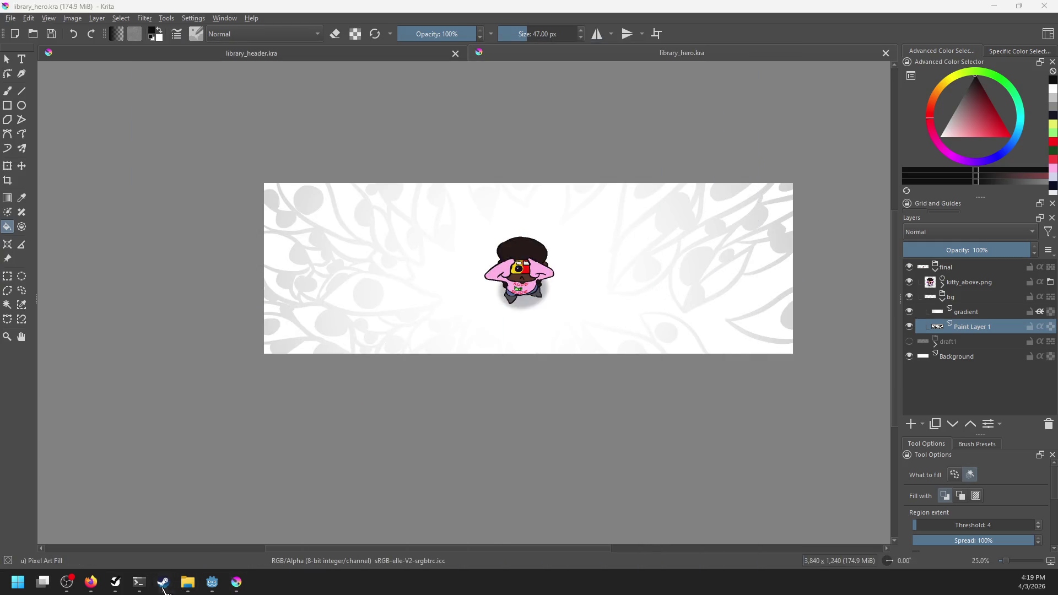
{"action": "left_click", "coordinate": [163, 583]}
{"action": "left_click", "coordinate": [780, 49]}
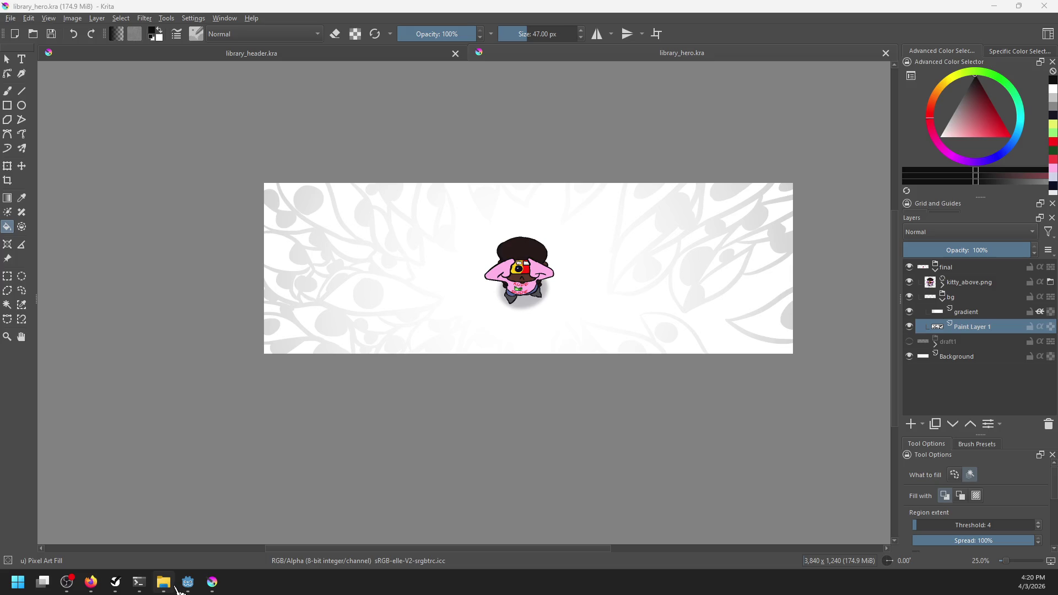
{"action": "mouse_move", "coordinate": [177, 588]}
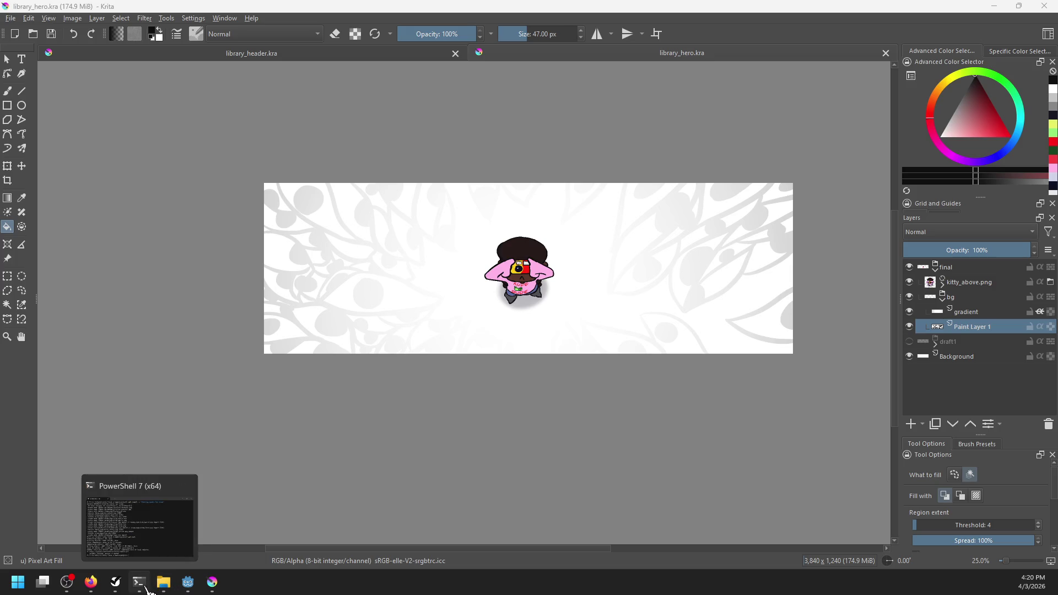
{"action": "left_click", "coordinate": [115, 583]}
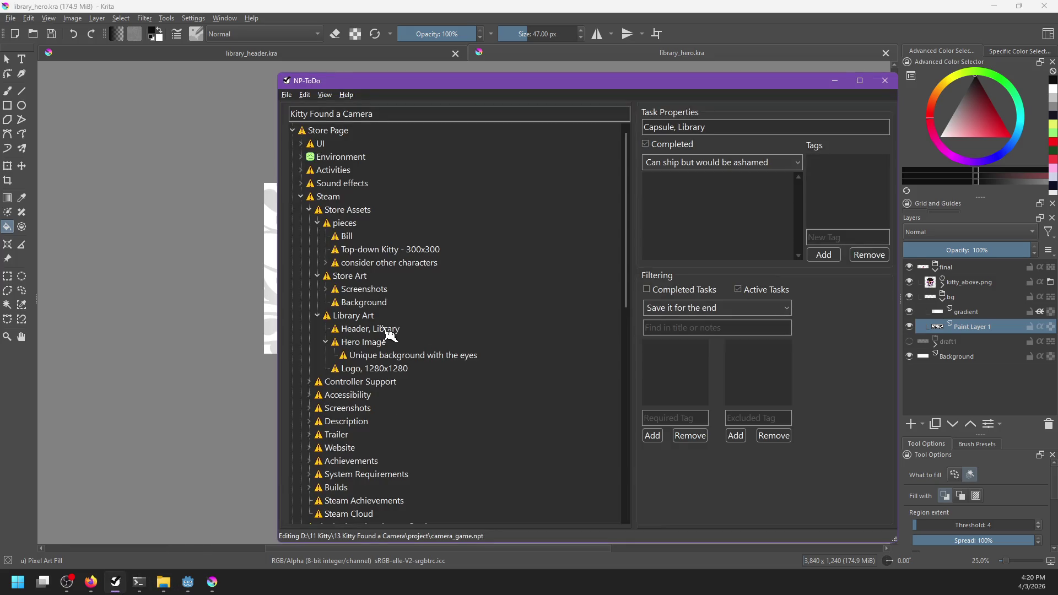
Step: Mark the 'Unique background with the eyes' and Hero Image tasks completed and save the list
{"action": "right_click", "coordinate": [367, 343]}
{"action": "left_click", "coordinate": [381, 349]}
{"action": "right_click", "coordinate": [375, 356]}
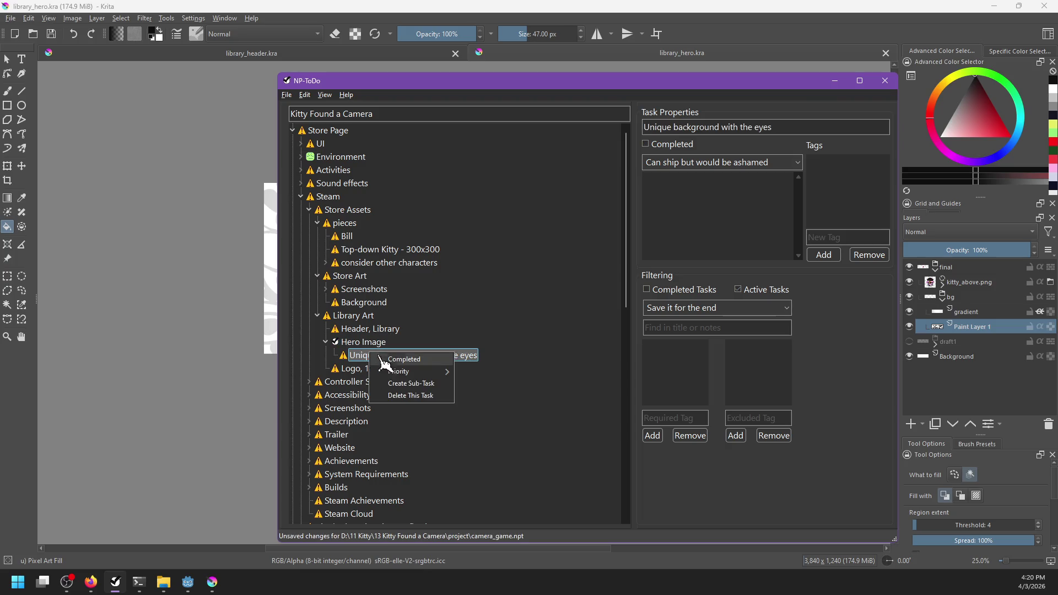
{"action": "left_click", "coordinate": [383, 362]}
{"action": "key", "text": "ctrl+s"}
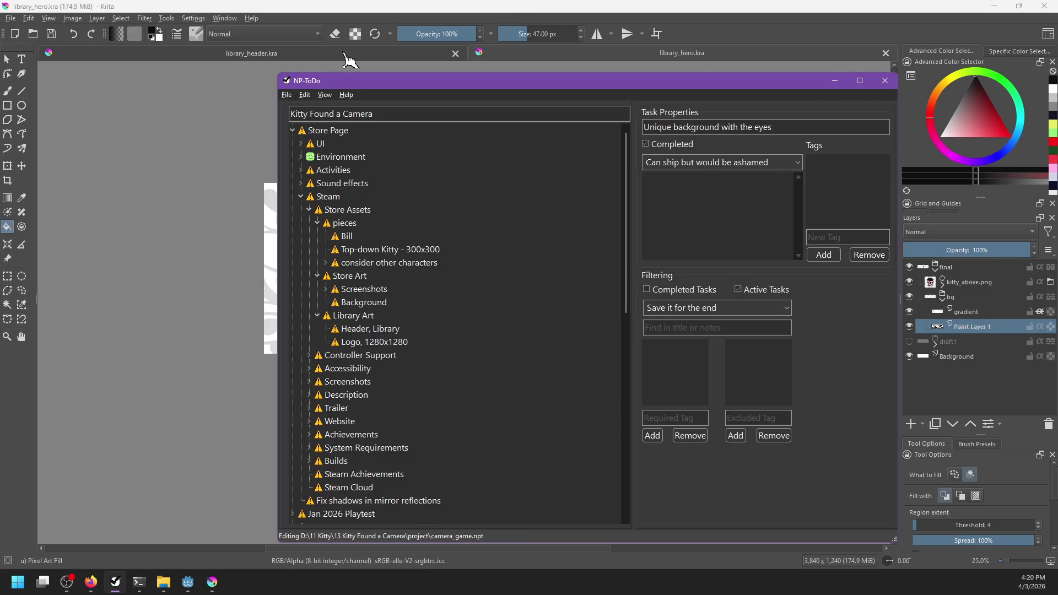
Step: Re-export library_header.kra as library_header.png, replacing the existing file
{"action": "left_click", "coordinate": [344, 53]}
{"action": "key", "text": "ctrl+shift+e"}
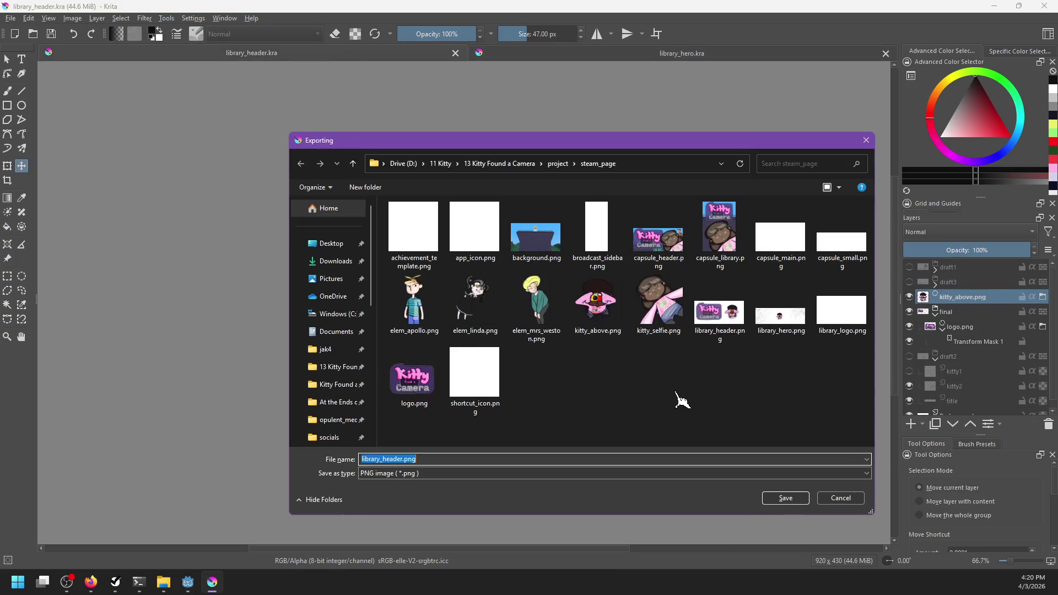
{"action": "left_click", "coordinate": [784, 499]}
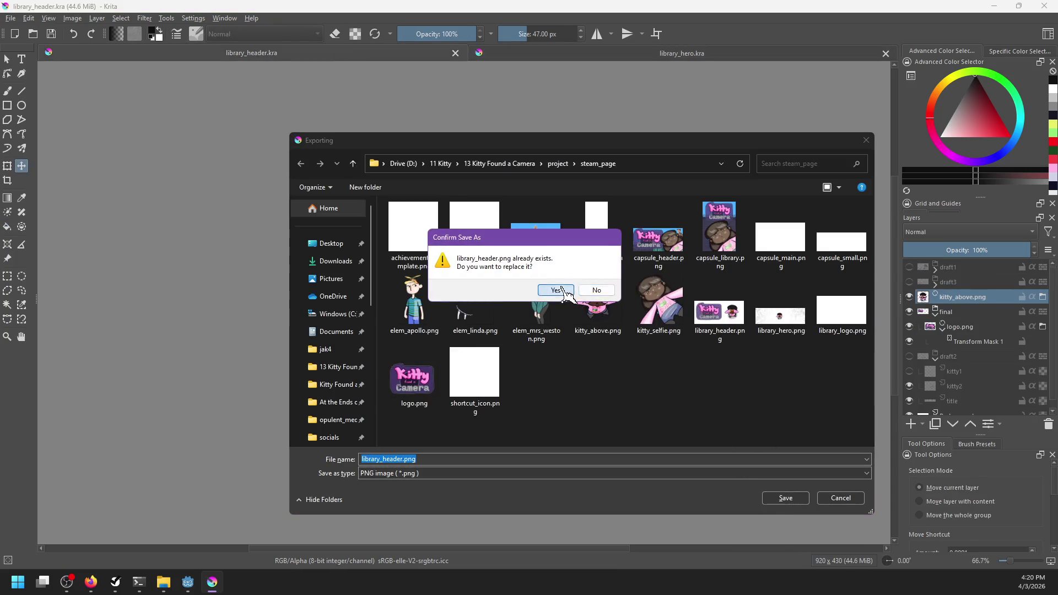
{"action": "left_click", "coordinate": [557, 291]}
{"action": "key", "text": "Return"}
Step: Mark the Header, Library task as completed in NP-ToDo
{"action": "key", "text": "alt+Tab"}
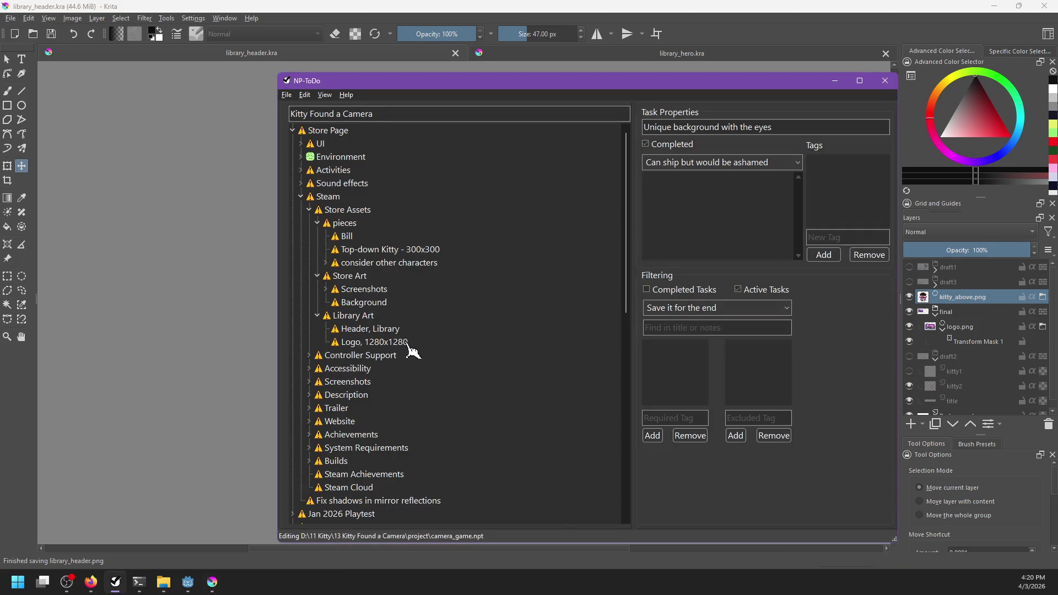
{"action": "left_click", "coordinate": [369, 330]}
{"action": "key", "text": "space"}
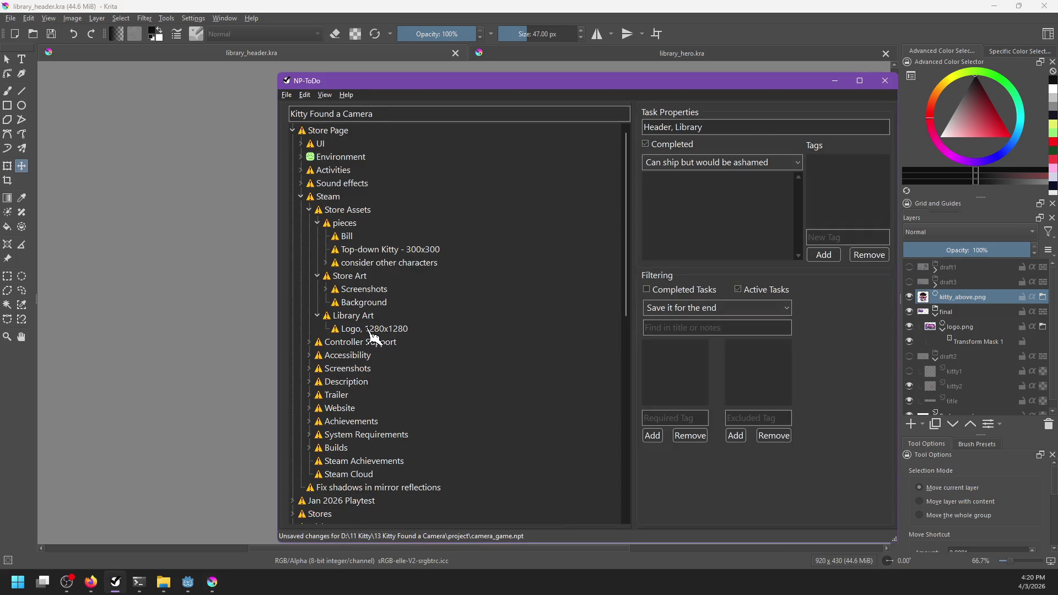
{"action": "left_click", "coordinate": [334, 8]}
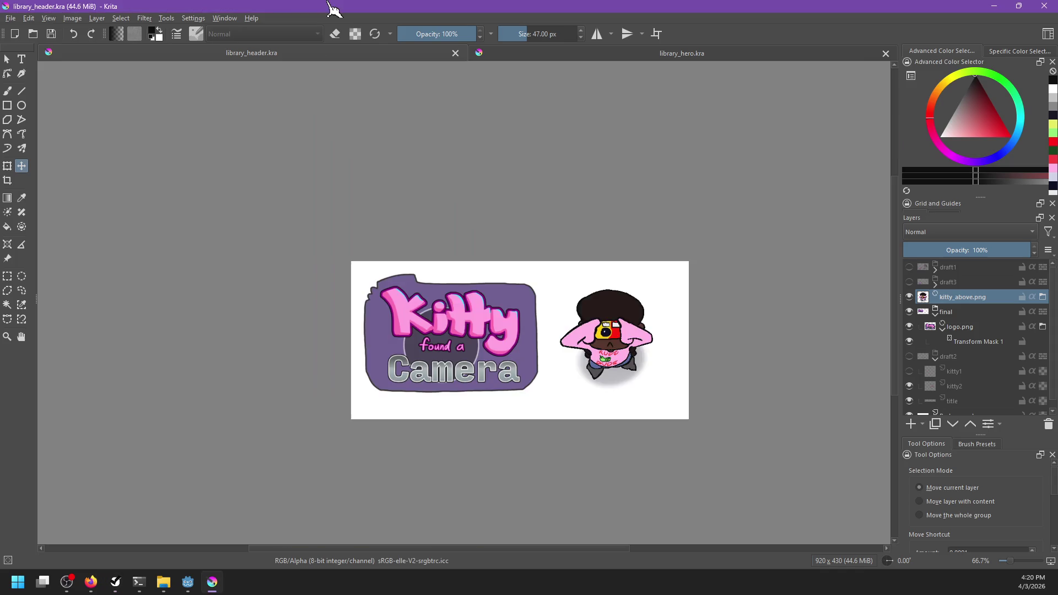
Step: Open logo.kra from the steam_page folder in Krita
{"action": "key", "text": "ctrl+o"}
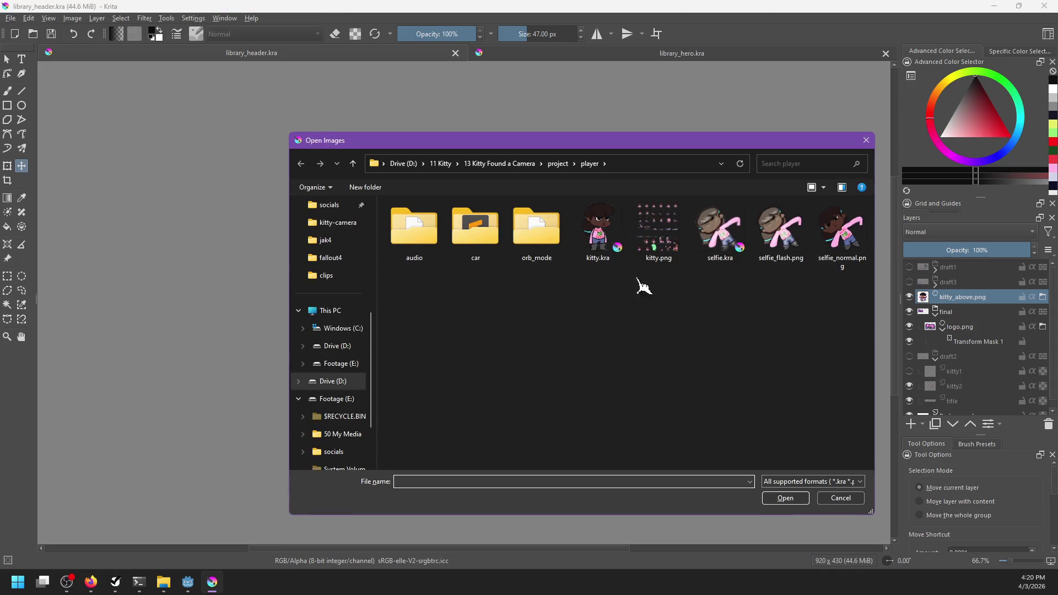
{"action": "key", "text": "Escape"}
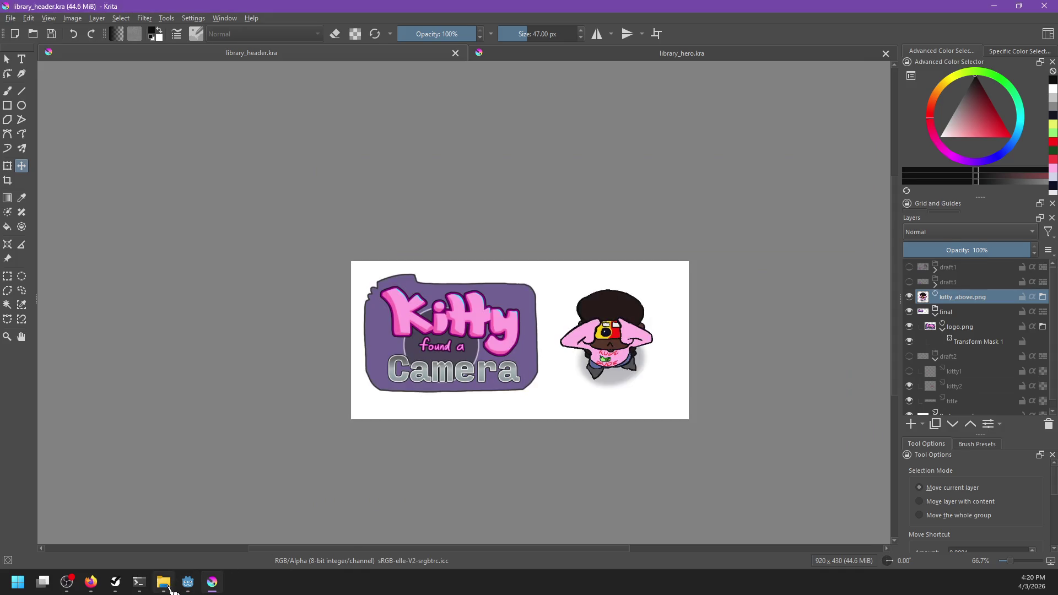
{"action": "left_click", "coordinate": [163, 582]}
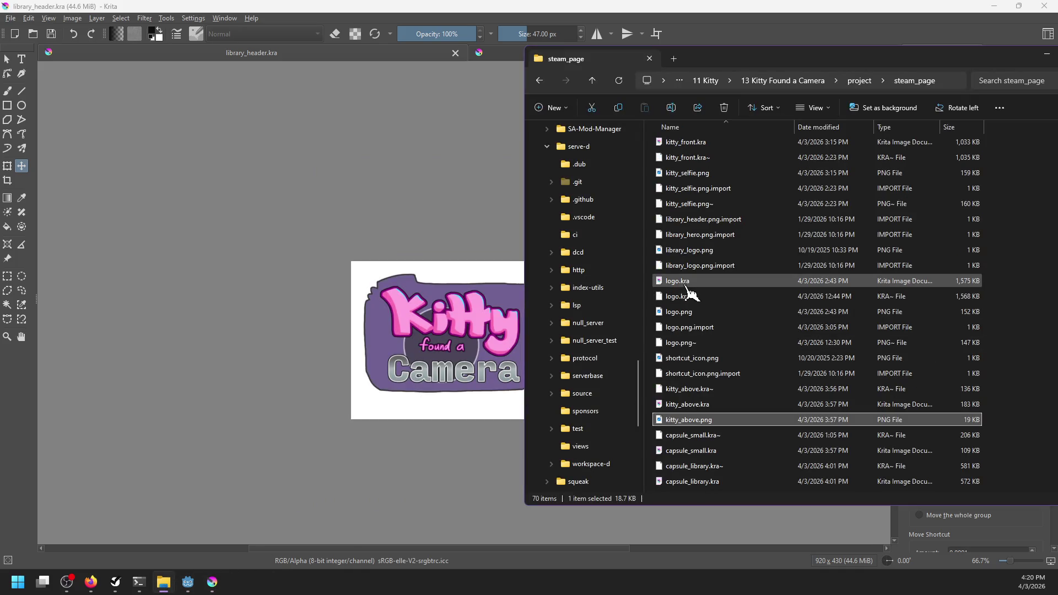
{"action": "left_click", "coordinate": [686, 283]}
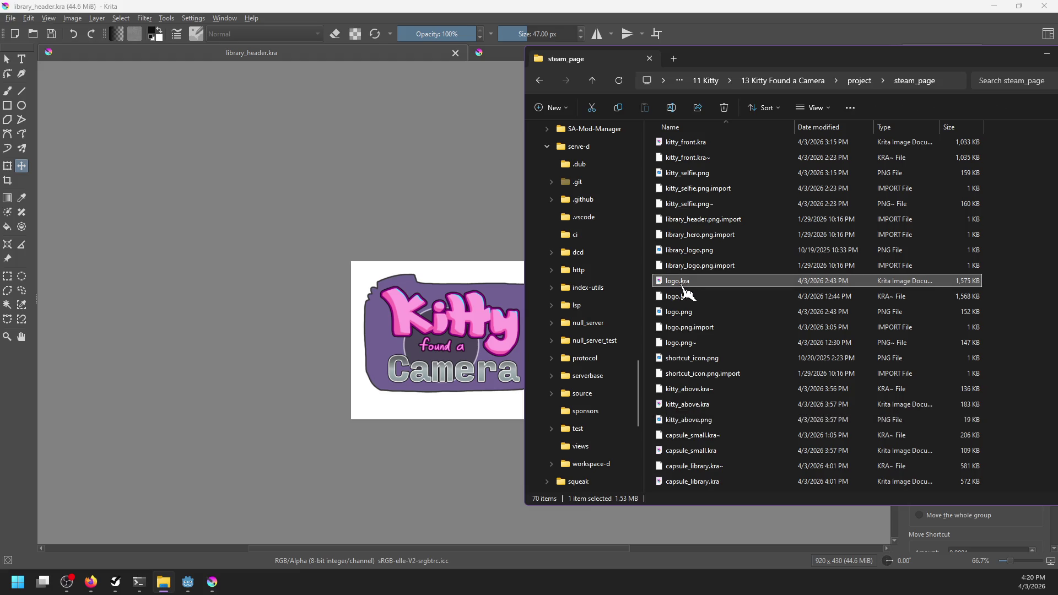
{"action": "double_click", "coordinate": [711, 284]}
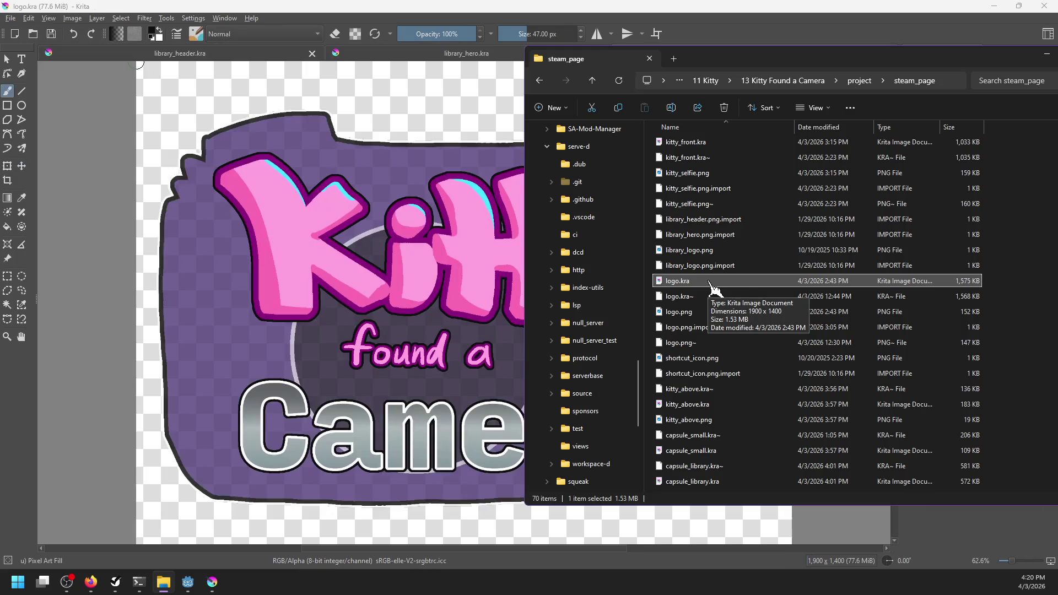
{"action": "left_click", "coordinate": [485, 8]}
Step: Set up a new document of 1280 × 1280 pixels
{"action": "key", "text": "ctrl+n"}
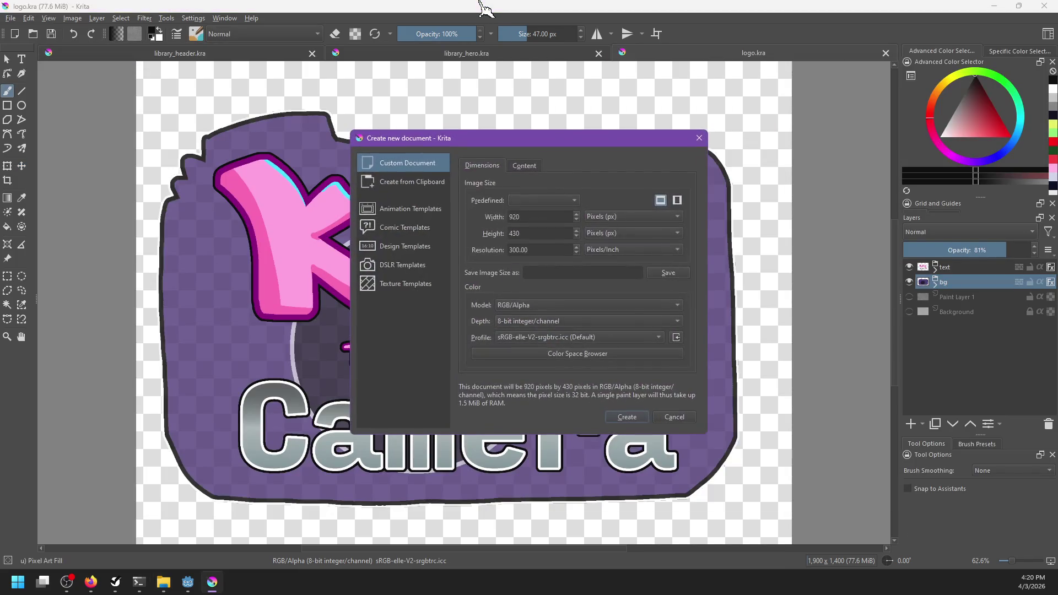
{"action": "double_click", "coordinate": [538, 215]}
{"action": "type", "text": "1280"}
{"action": "key", "text": "Tab"}
{"action": "type", "text": "1280"}
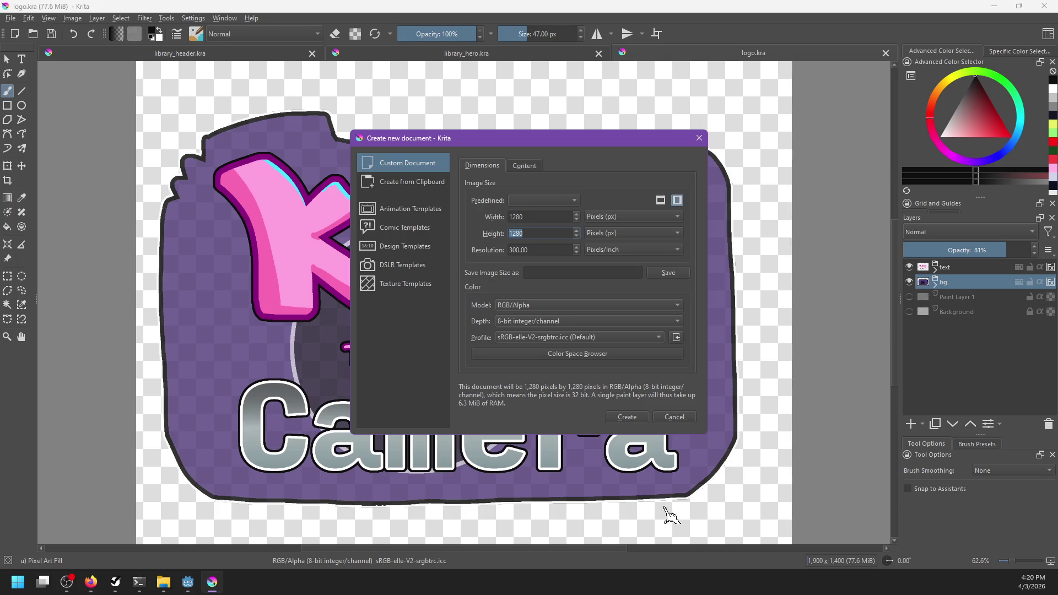
Step: Create the 1280 × 1280 document, close logo.kra, and insert logo.png as a layer
{"action": "left_click", "coordinate": [627, 417]}
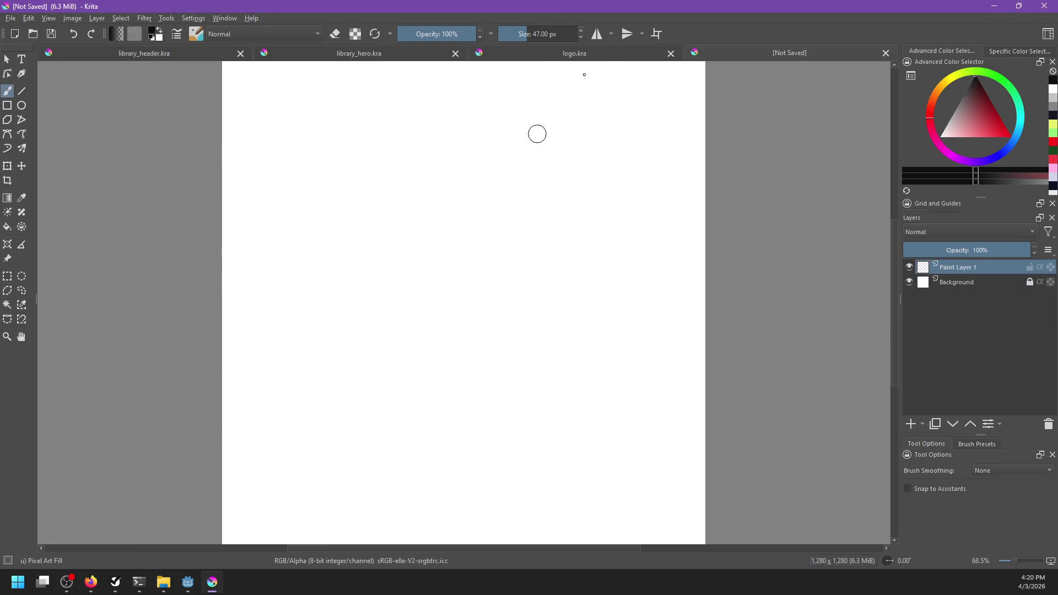
{"action": "left_click", "coordinate": [670, 53]}
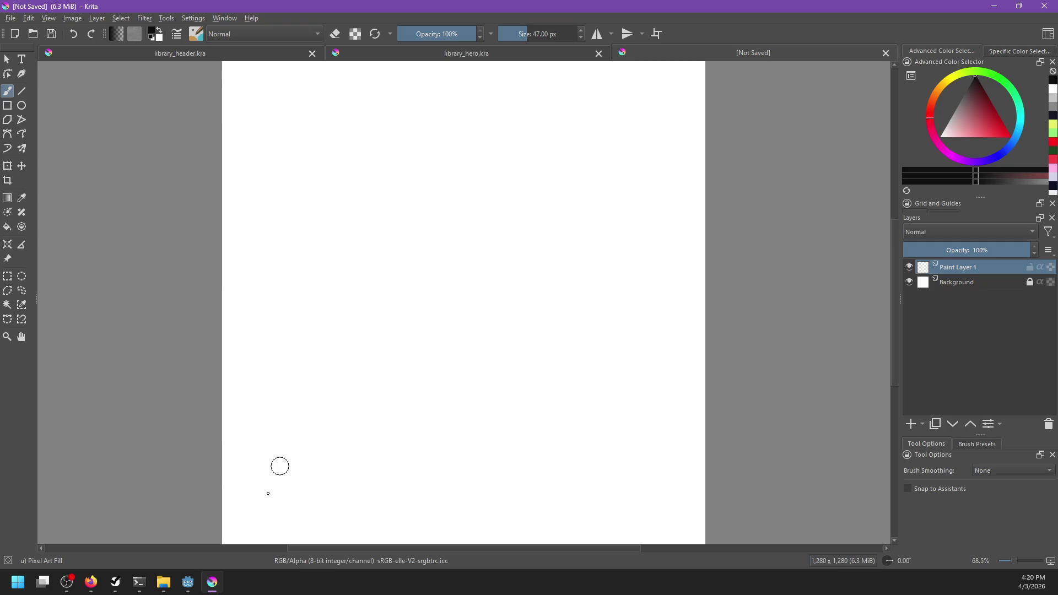
{"action": "left_click", "coordinate": [164, 581]}
{"action": "left_click_drag", "start_coordinate": [687, 316], "coordinate": [380, 304]}
{"action": "left_click", "coordinate": [480, 326]}
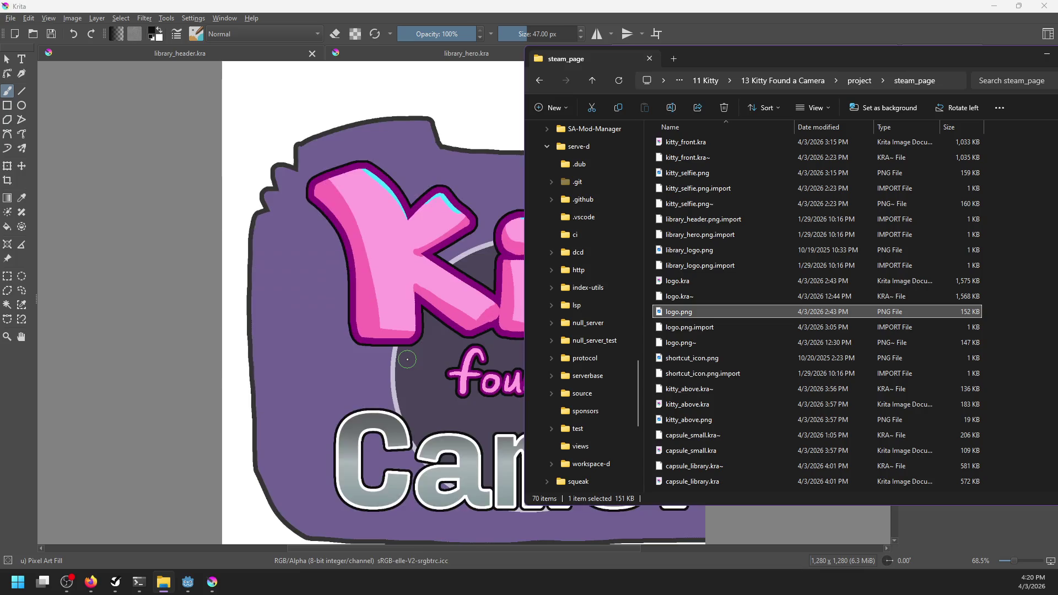
Step: Add a transform mask to the logo layer
{"action": "scroll", "coordinate": [433, 362], "scroll_direction": "down", "scroll_amount": 2}
{"action": "right_click", "coordinate": [966, 269]}
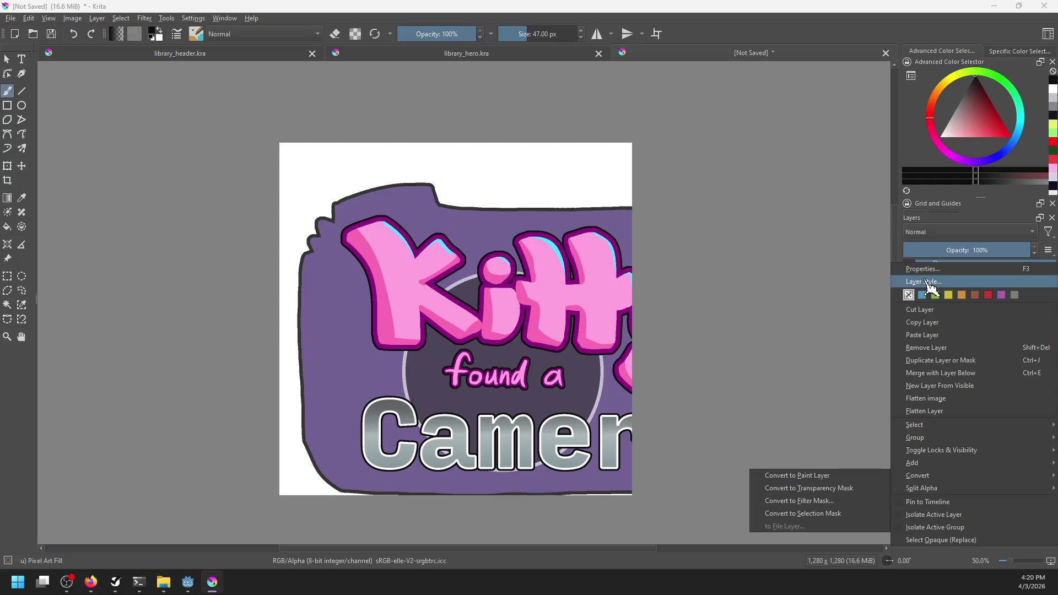
{"action": "mouse_move", "coordinate": [937, 464]}
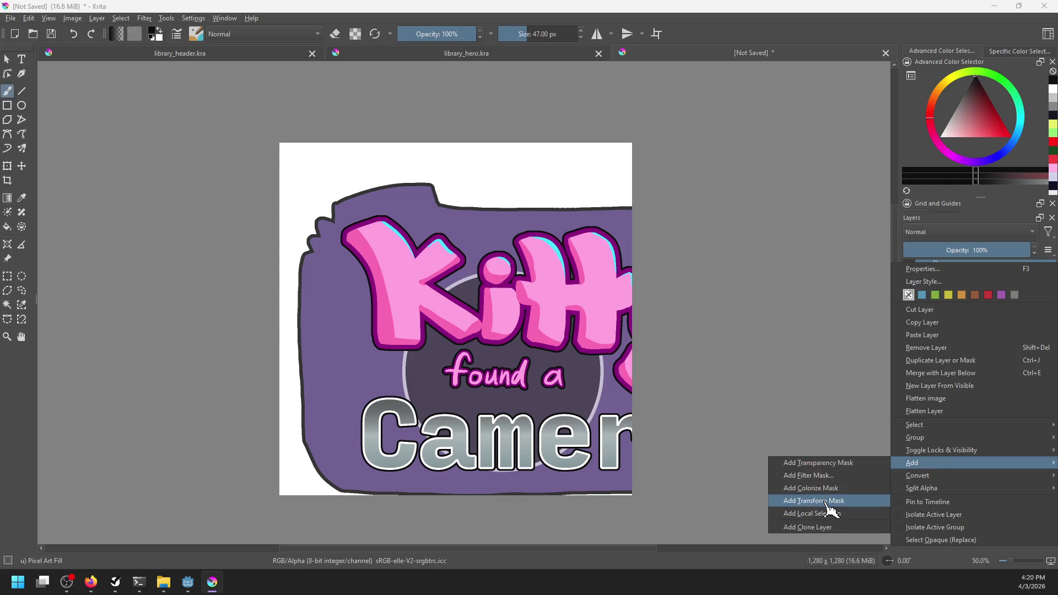
{"action": "left_click", "coordinate": [831, 501]}
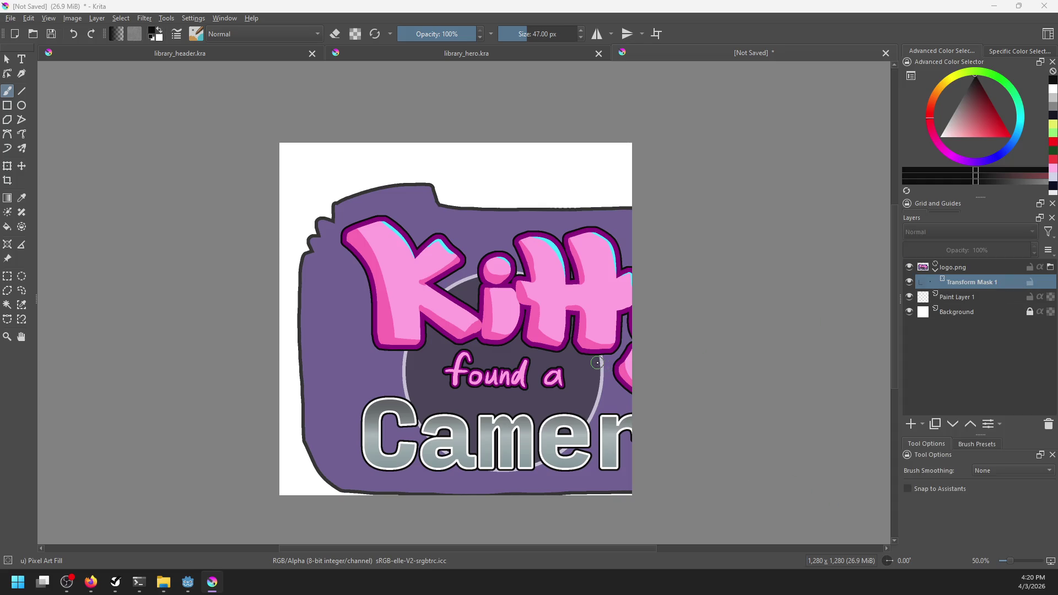
Step: Scale down and reposition the logo with the Transform tool so it fits the canvas
{"action": "key", "text": "ctrl+t"}
{"action": "mouse_move", "coordinate": [761, 499]}
{"action": "left_mouse_down"}
{"action": "mouse_move", "coordinate": [626, 462]}
{"action": "mouse_move", "coordinate": [612, 435]}
{"action": "left_mouse_up"}
{"action": "left_click_drag", "start_coordinate": [519, 303], "coordinate": [512, 324]}
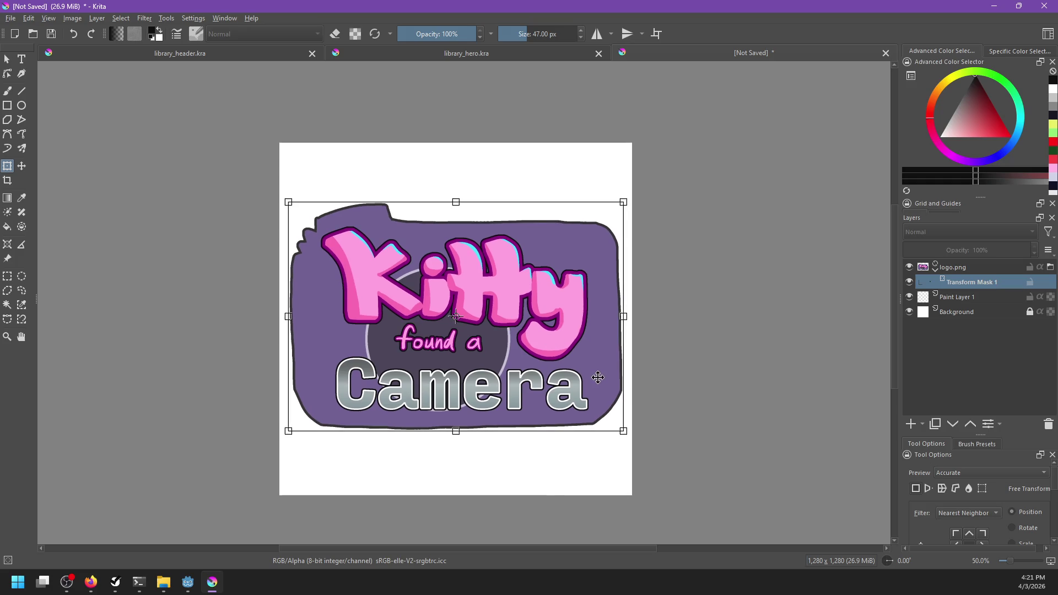
{"action": "left_click_drag", "start_coordinate": [623, 435], "coordinate": [630, 439]}
{"action": "left_click_drag", "start_coordinate": [593, 406], "coordinate": [585, 407]}
{"action": "left_click_drag", "start_coordinate": [623, 436], "coordinate": [628, 439]}
Step: Resize the canvas to 1280 × 720 instead of scaling the image
{"action": "key", "text": "ctrl+alt+i"}
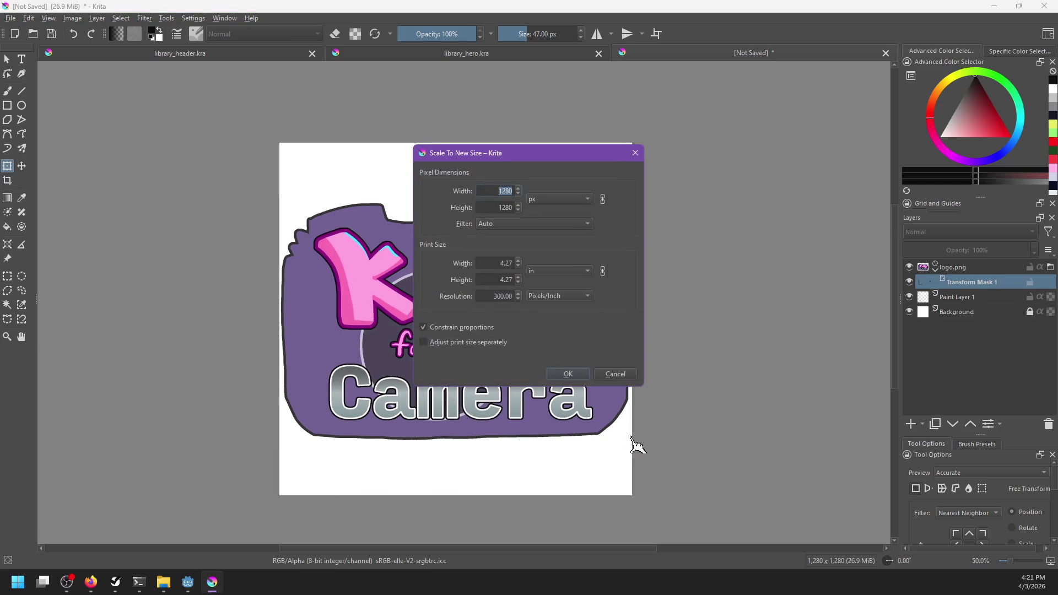
{"action": "key", "text": "Tab"}
{"action": "key", "text": "Tab"}
{"action": "type", "text": "720"}
{"action": "key", "text": "Return"}
{"action": "key", "text": "ctrl+alt+c"}
{"action": "key", "text": "Tab"}
{"action": "key", "text": "Tab"}
{"action": "type", "text": "720"}
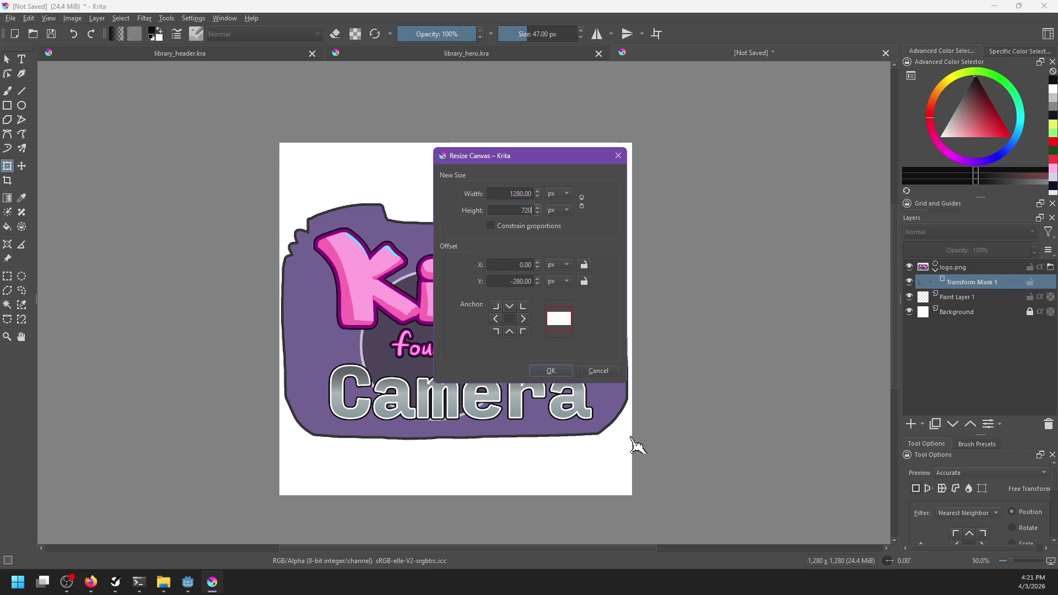
{"action": "key", "text": "Return"}
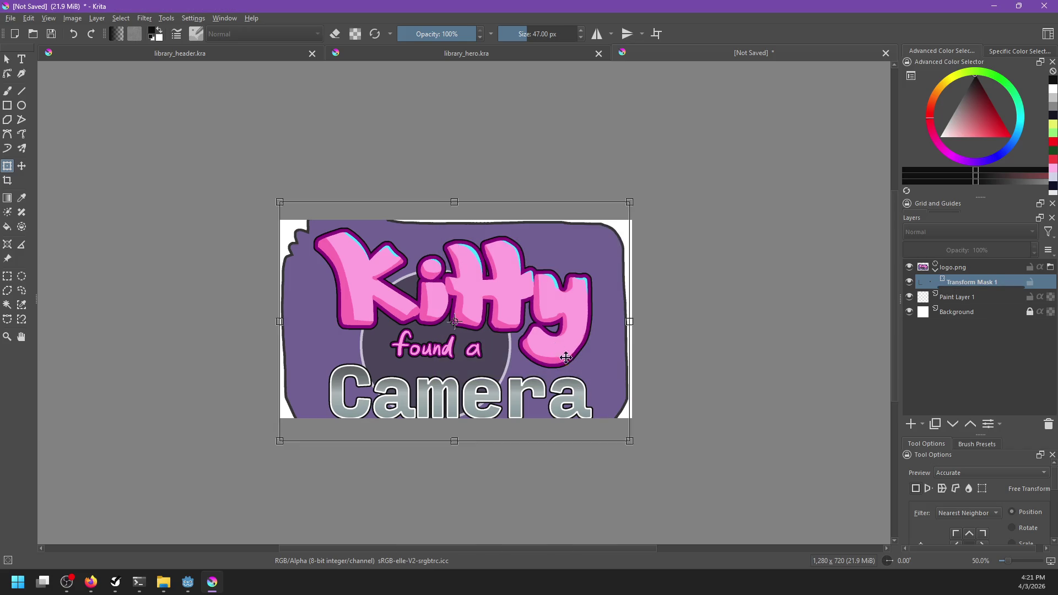
Step: Shrink and nudge the logo to fit the 1280 × 720 canvas, commit, and check image size
{"action": "left_click_drag", "start_coordinate": [629, 440], "coordinate": [598, 420]}
{"action": "left_click_drag", "start_coordinate": [281, 200], "coordinate": [306, 220]}
{"action": "left_click_drag", "start_coordinate": [507, 328], "coordinate": [514, 327]}
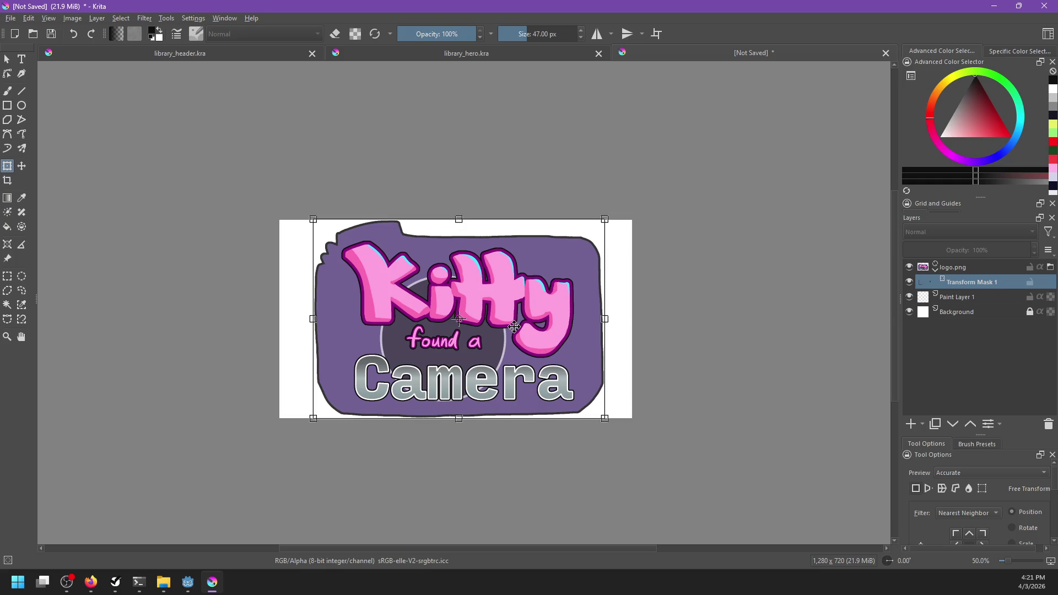
{"action": "key", "text": "Return"}
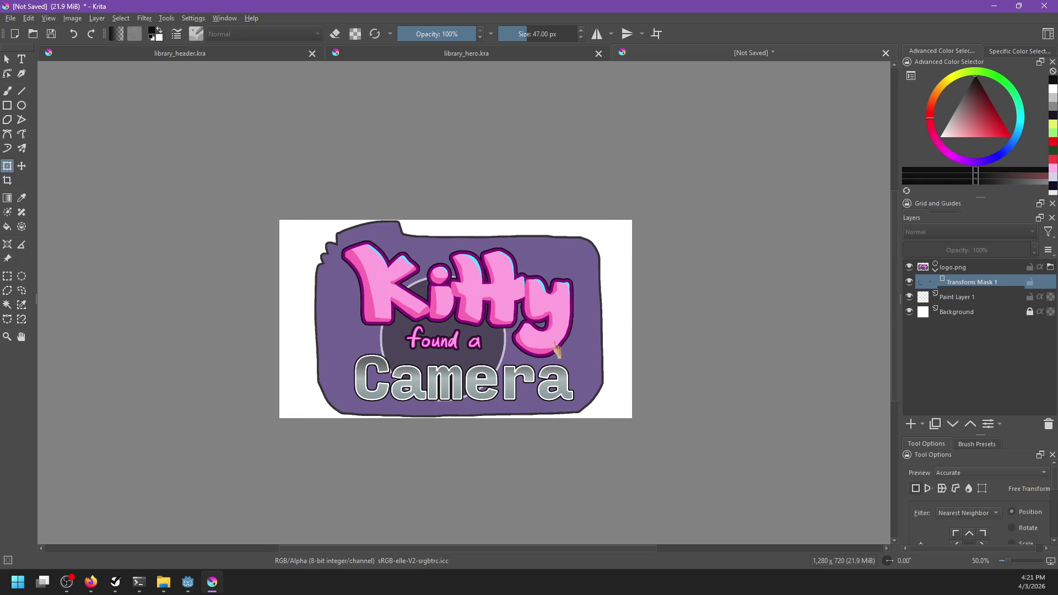
{"action": "scroll", "coordinate": [604, 368], "scroll_direction": "down", "scroll_amount": 4}
{"action": "scroll", "coordinate": [605, 367], "scroll_direction": "up", "scroll_amount": 2}
{"action": "key", "text": "ctrl+alt+i"}
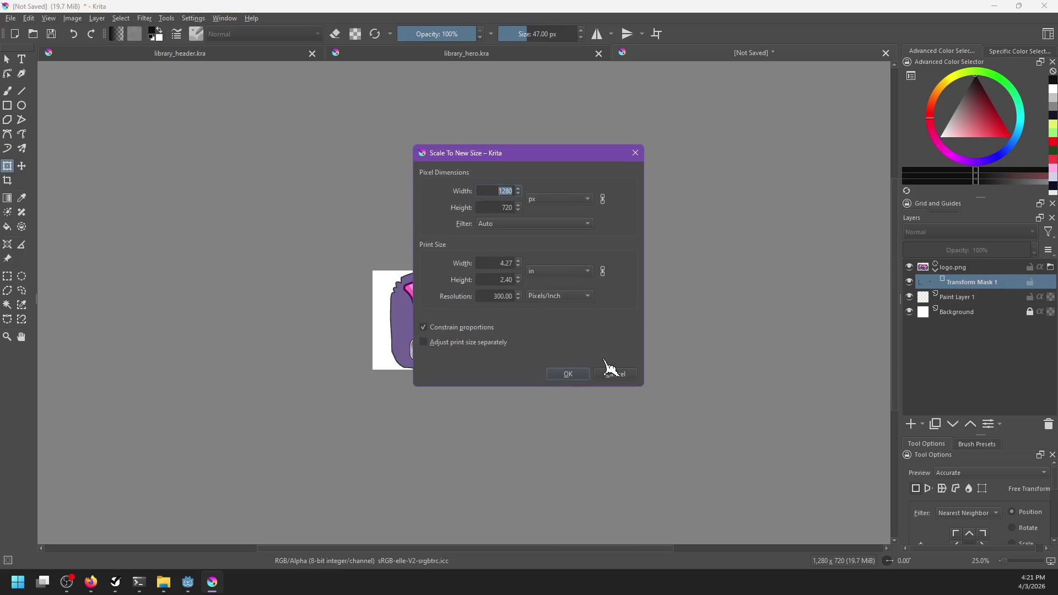
Step: Dismiss the scale dialog and save the document as logo_small.kra
{"action": "left_click", "coordinate": [606, 368]}
{"action": "key", "text": "ctrl+shift+s"}
{"action": "type", "text": "logo_small"}
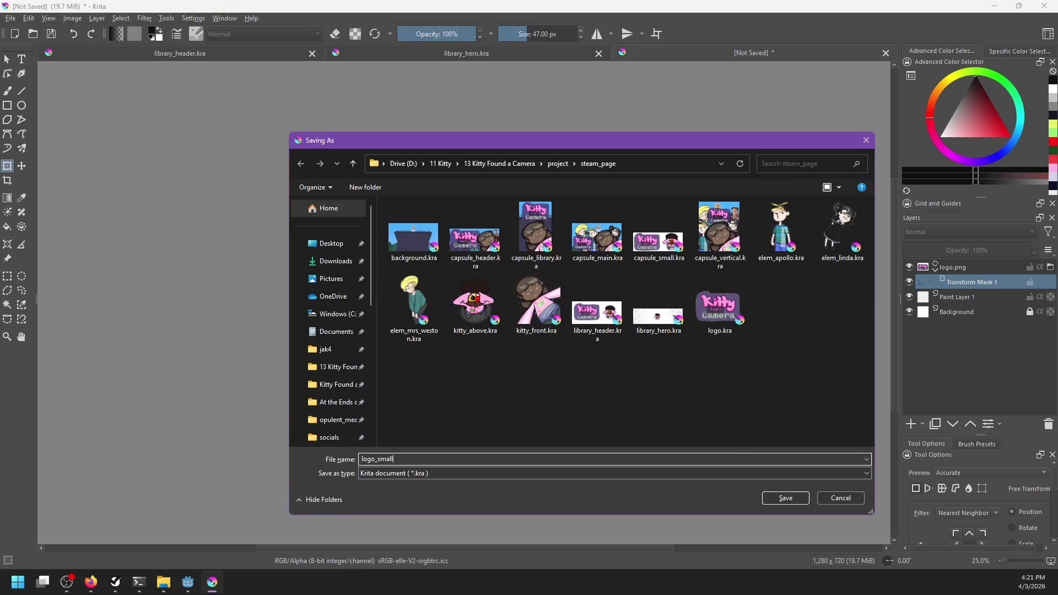
{"action": "key", "text": "Return"}
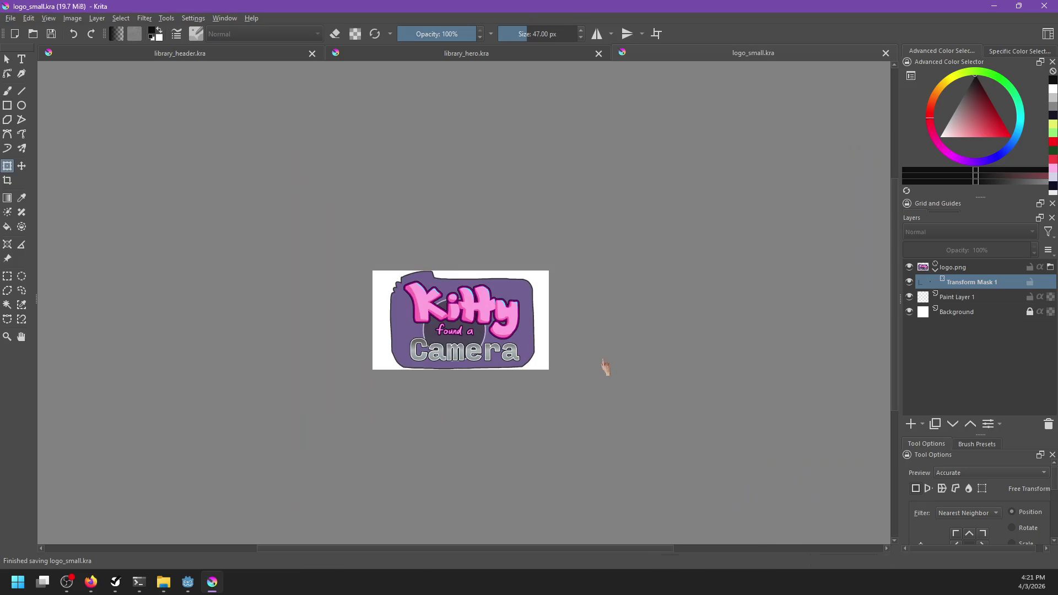
Step: Save a logo_small.png copy, close it, and return to the task list
{"action": "key", "text": "ctrl+shift+s"}
{"action": "type", "text": "logo_sma"}
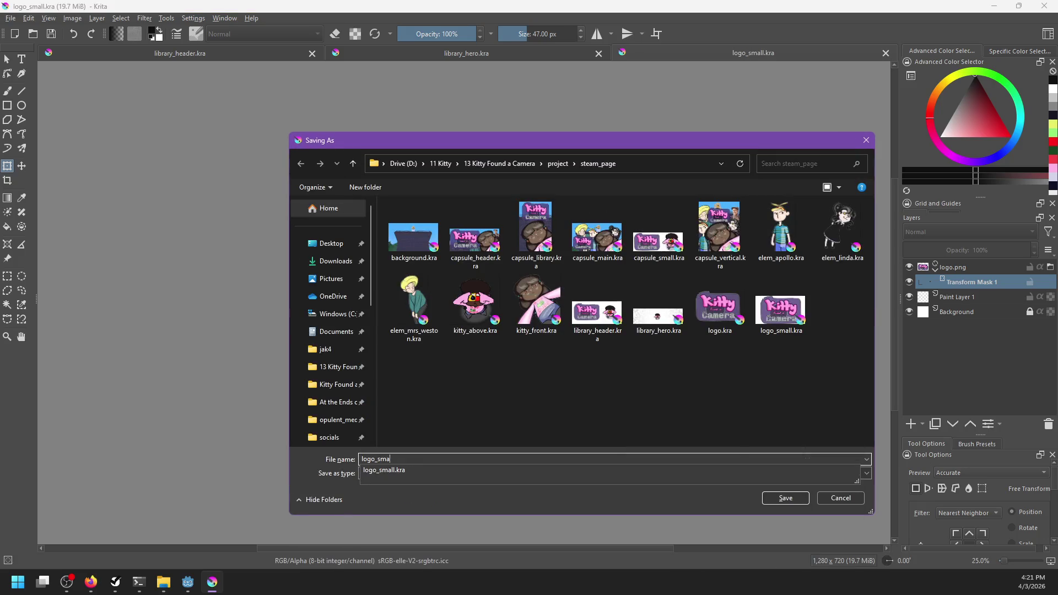
{"action": "type", "text": "ll.png"}
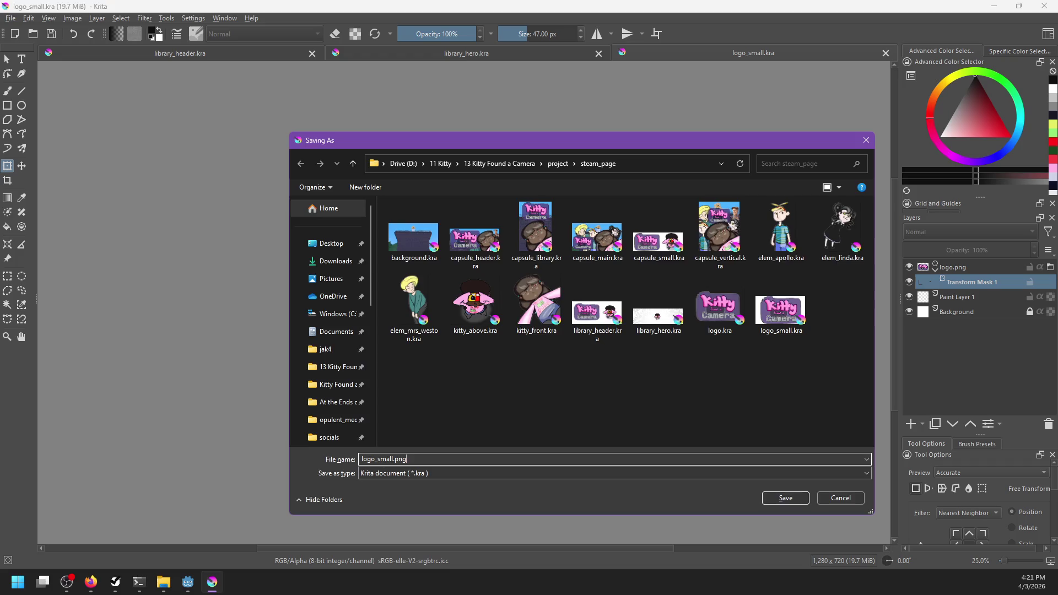
{"action": "key", "text": "Return"}
{"action": "key", "text": "Return"}
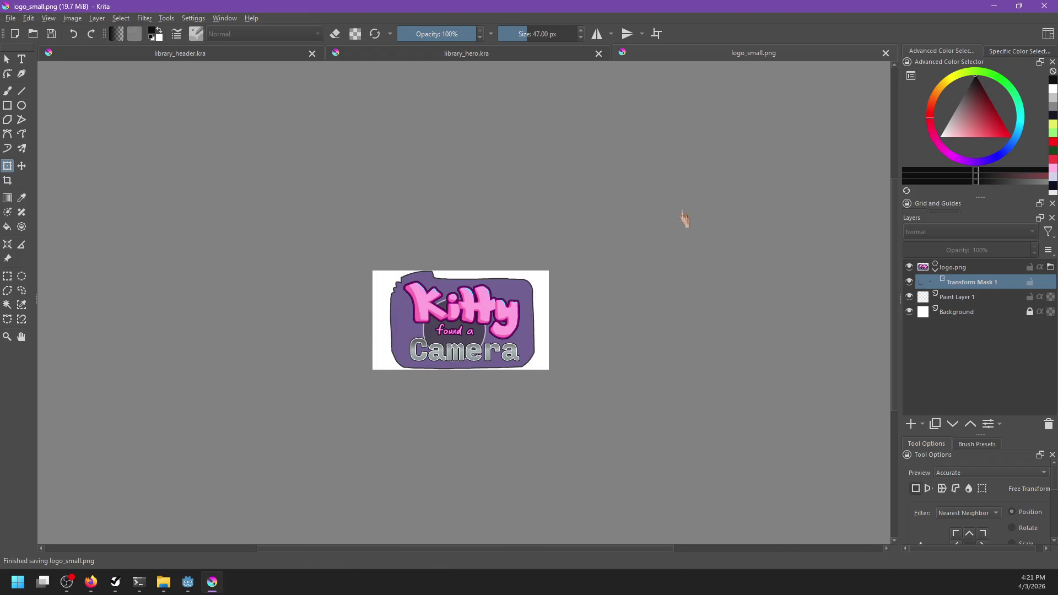
{"action": "left_click", "coordinate": [885, 53]}
{"action": "left_click", "coordinate": [188, 582]}
Step: Remove the Logo 1280x1280, Library Art and Top-down Kitty 300x300 tasks from the list and save
{"action": "left_click", "coordinate": [115, 582]}
{"action": "right_click", "coordinate": [347, 328]}
{"action": "left_click", "coordinate": [366, 342]}
{"action": "right_click", "coordinate": [348, 315]}
{"action": "left_click", "coordinate": [381, 333]}
{"action": "key", "text": "ctrl+s"}
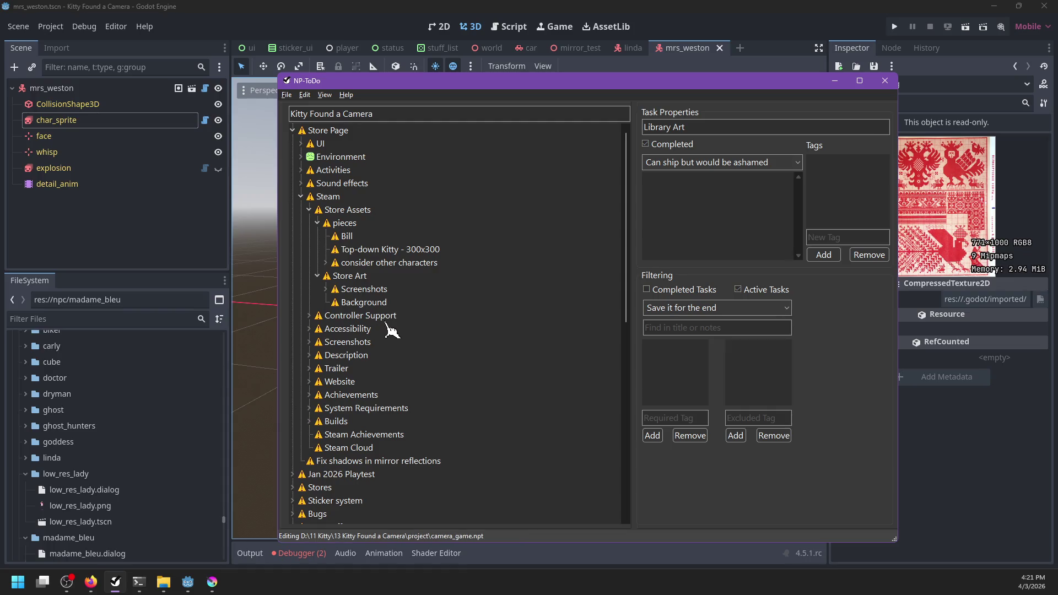
{"action": "left_click", "coordinate": [380, 250]}
{"action": "right_click", "coordinate": [364, 251]}
{"action": "left_click", "coordinate": [360, 256]}
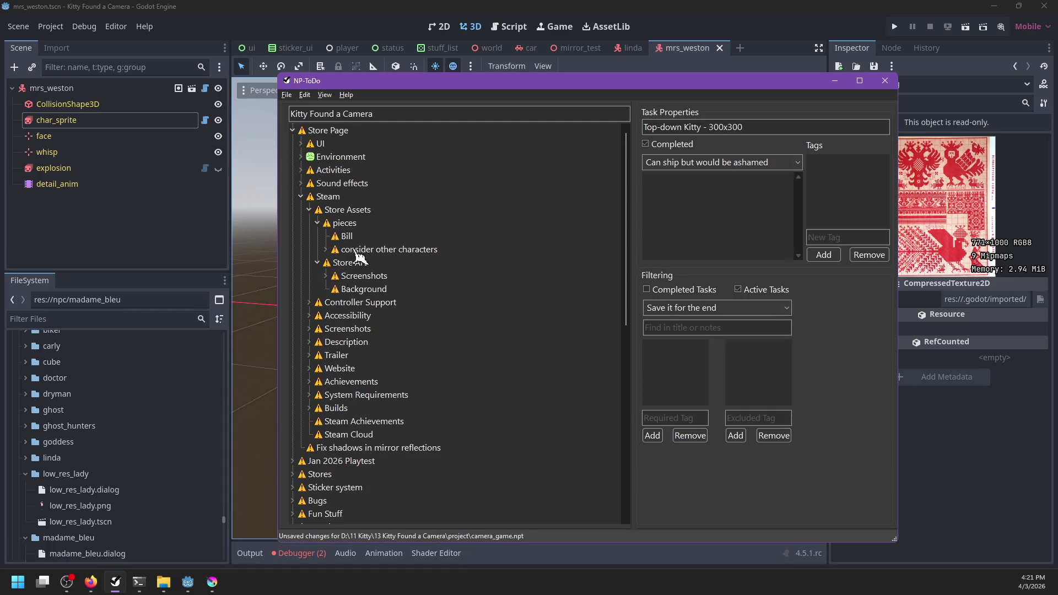
{"action": "left_click", "coordinate": [355, 253]}
{"action": "key", "text": "ctrl+s"}
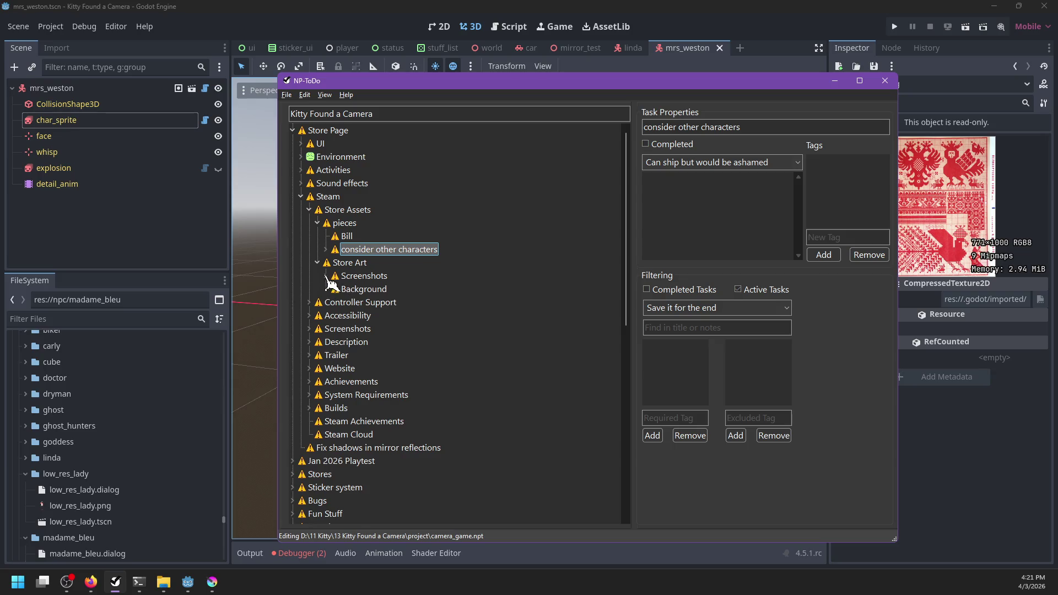
Step: Review the remaining Screenshots, Dialog, Store Art and character tasks down to The rat
{"action": "left_click", "coordinate": [326, 276]}
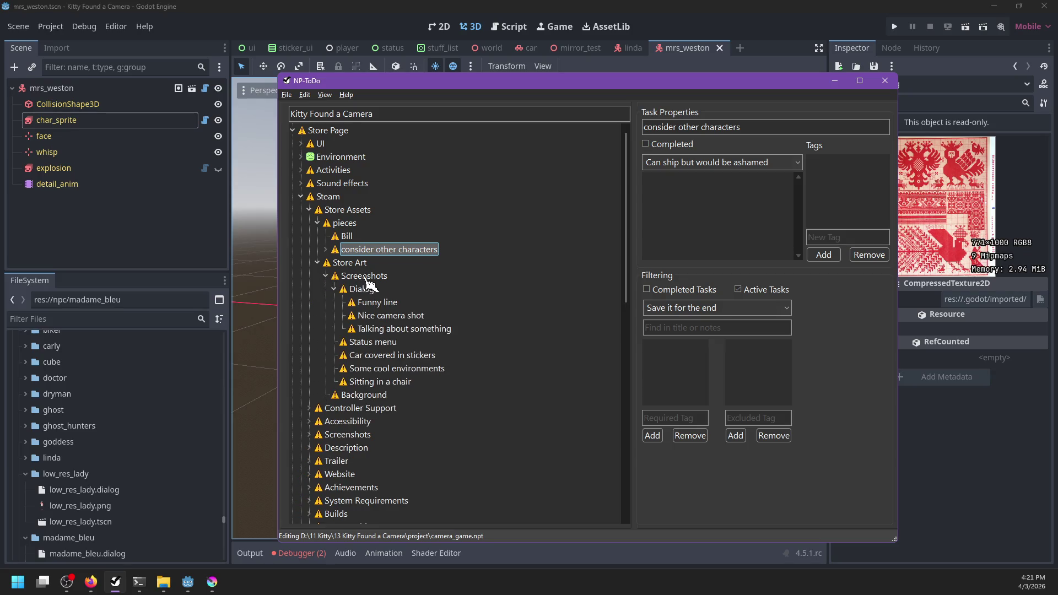
{"action": "left_click", "coordinate": [334, 290]}
{"action": "left_click", "coordinate": [330, 266]}
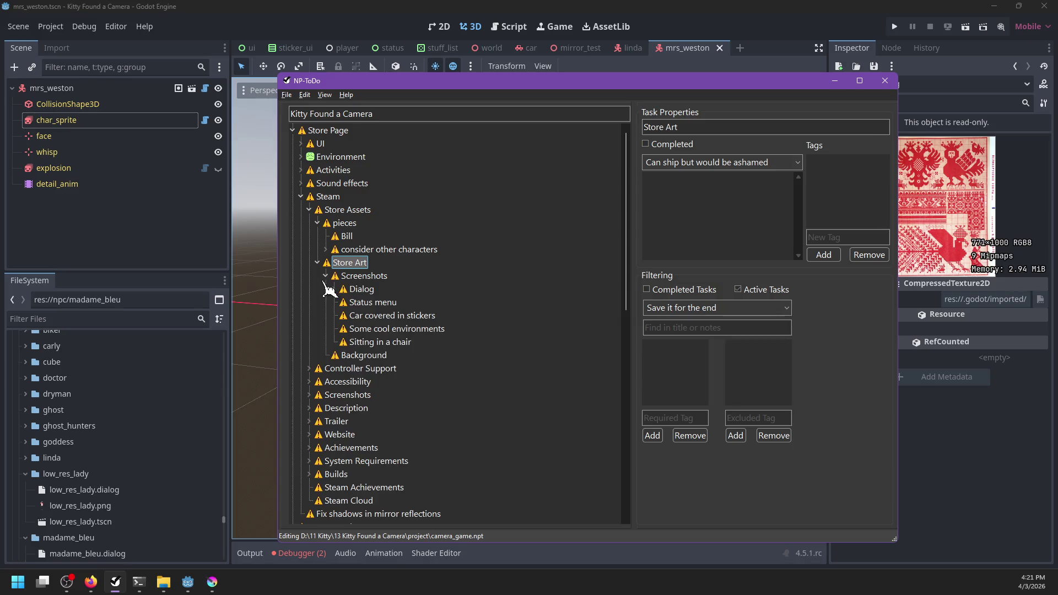
{"action": "left_click", "coordinate": [326, 277]}
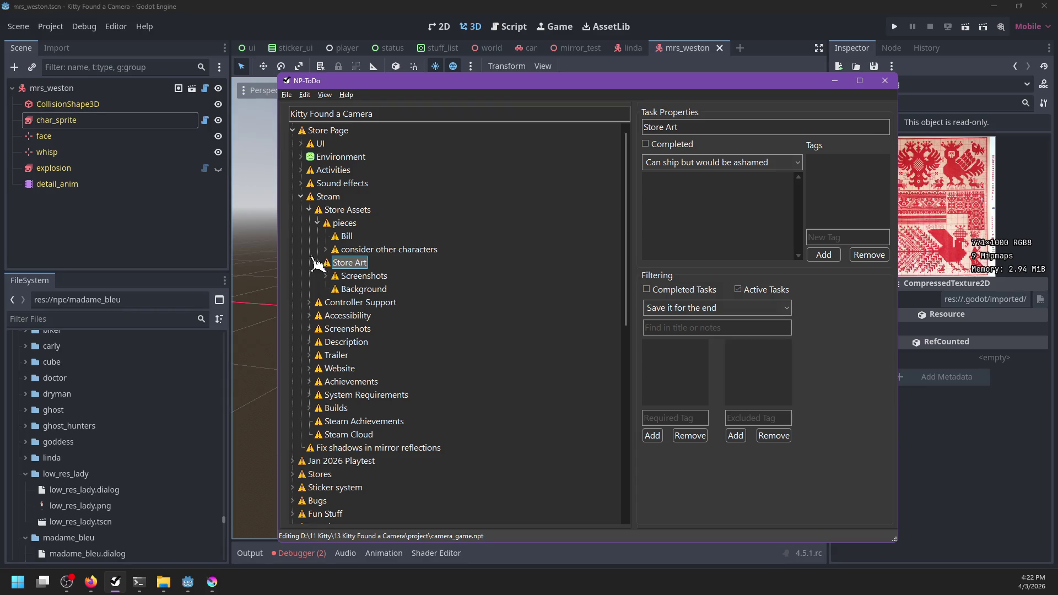
{"action": "left_click", "coordinate": [326, 249]}
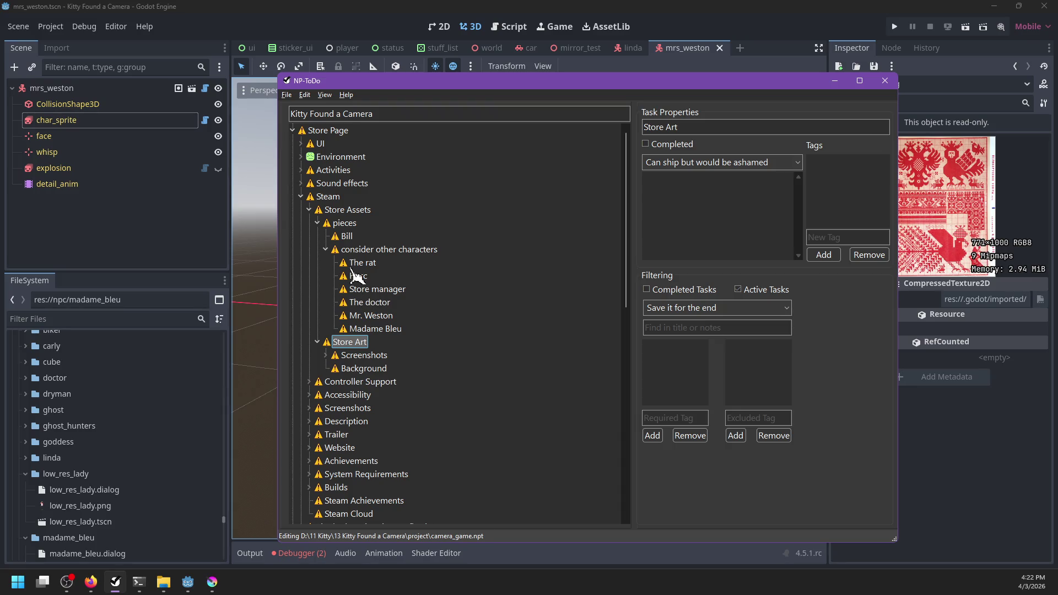
{"action": "left_click_drag", "start_coordinate": [381, 334], "coordinate": [361, 271]}
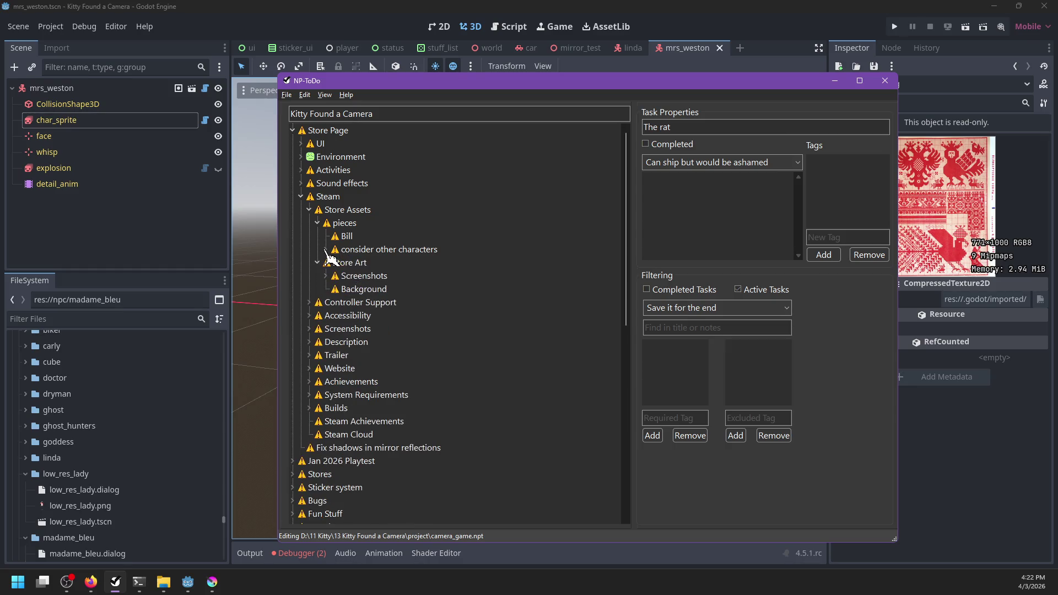
Step: Run git status with the gitus alias in PowerShell to list changed steam_page files
{"action": "left_click", "coordinate": [138, 582]}
{"action": "type", "text": "gi"}
{"action": "type", "text": "tus"}
{"action": "key", "text": "Return"}
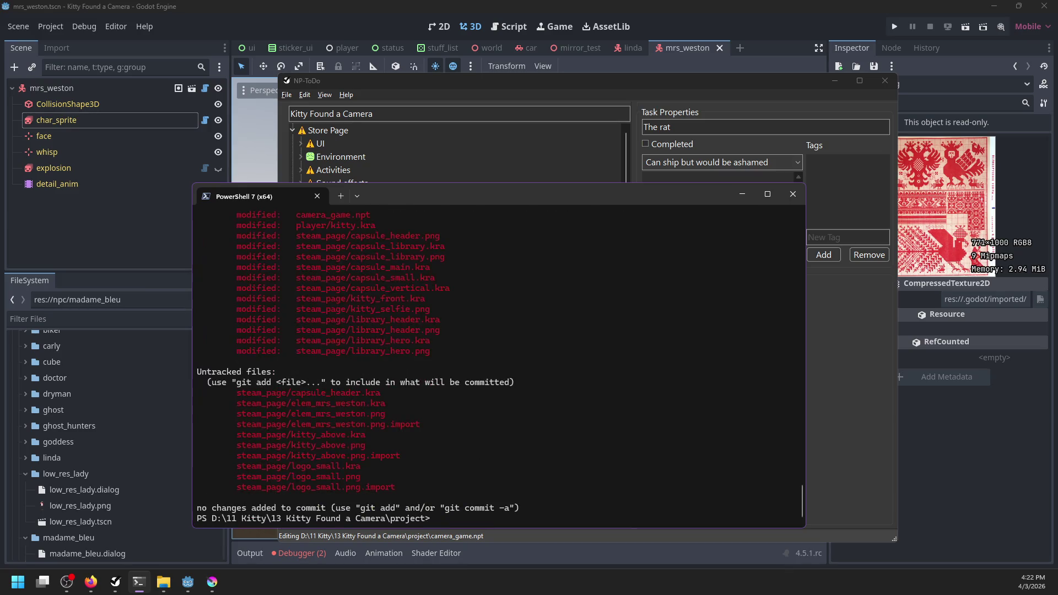